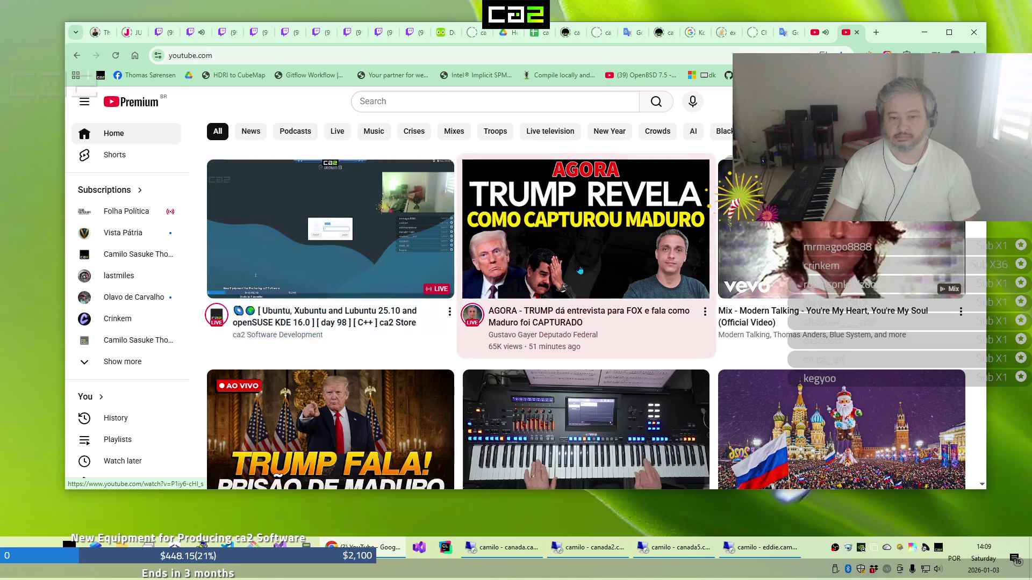
Scroll the home feed down to the Breaking news shelf and choose Show more
{"action": "mouse_move", "coordinate": [618, 347]}
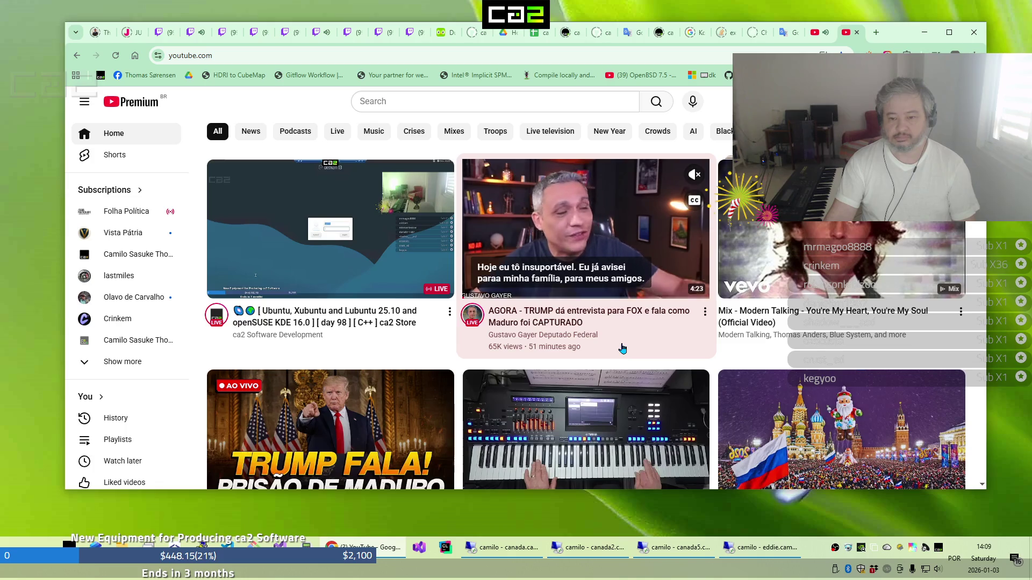
{"action": "scroll", "coordinate": [618, 352], "scroll_direction": "down", "scroll_amount": 1}
{"action": "scroll", "coordinate": [618, 352], "scroll_direction": "down", "scroll_amount": 1}
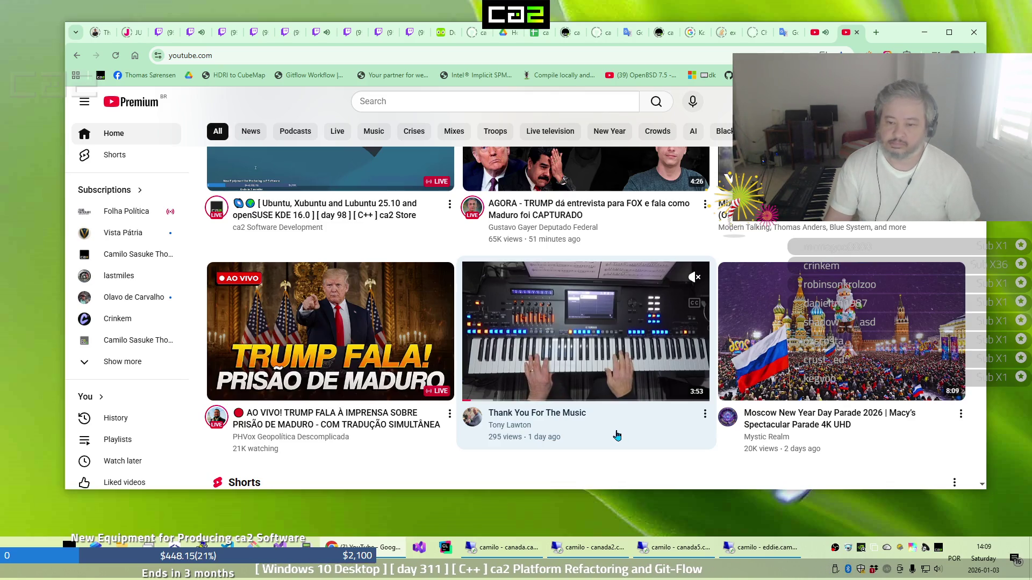
{"action": "scroll", "coordinate": [617, 435], "scroll_direction": "down", "scroll_amount": 1}
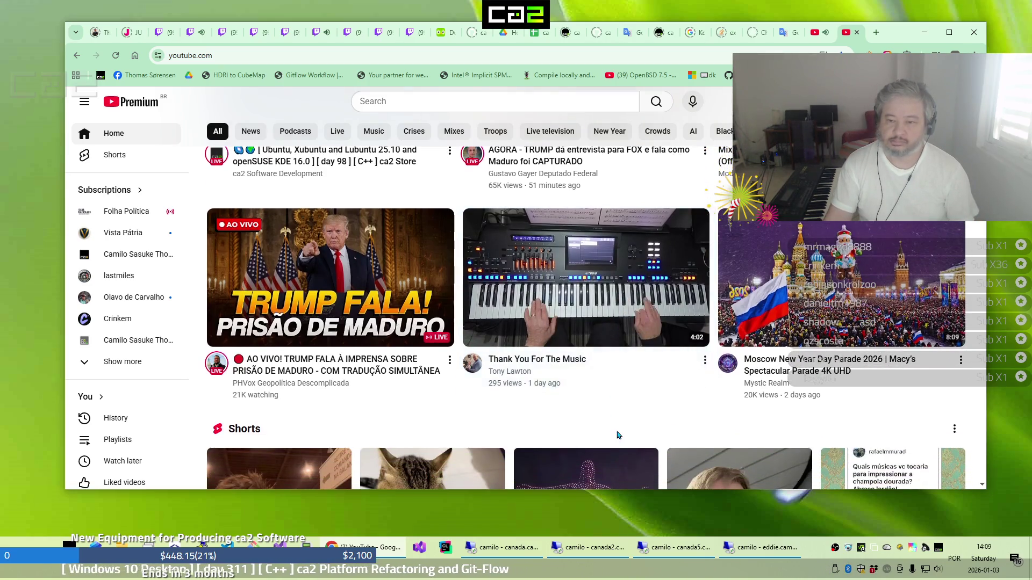
{"action": "scroll", "coordinate": [616, 435], "scroll_direction": "down", "scroll_amount": 3}
{"action": "scroll", "coordinate": [617, 435], "scroll_direction": "down", "scroll_amount": 2}
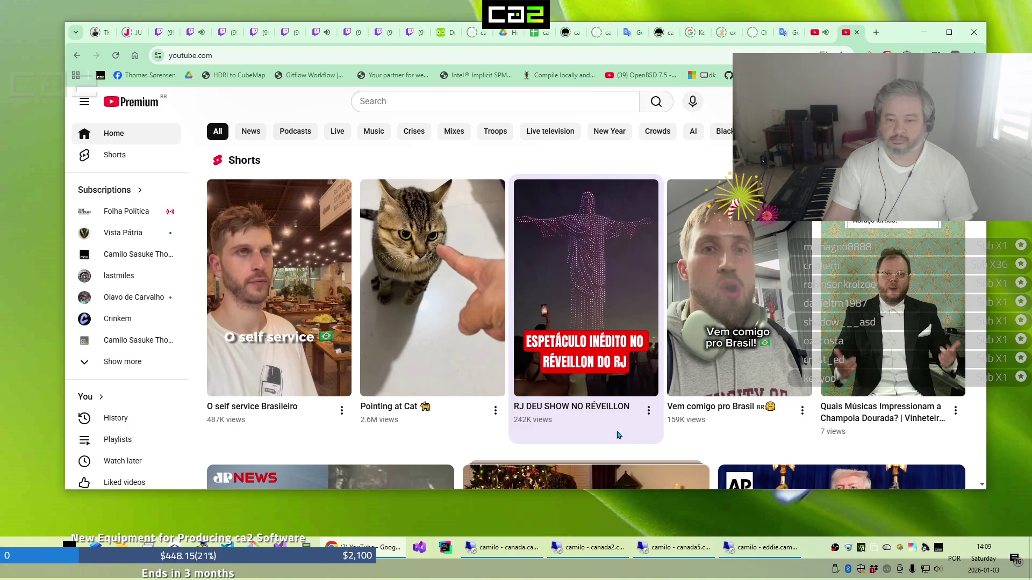
{"action": "scroll", "coordinate": [617, 435], "scroll_direction": "down", "scroll_amount": 4}
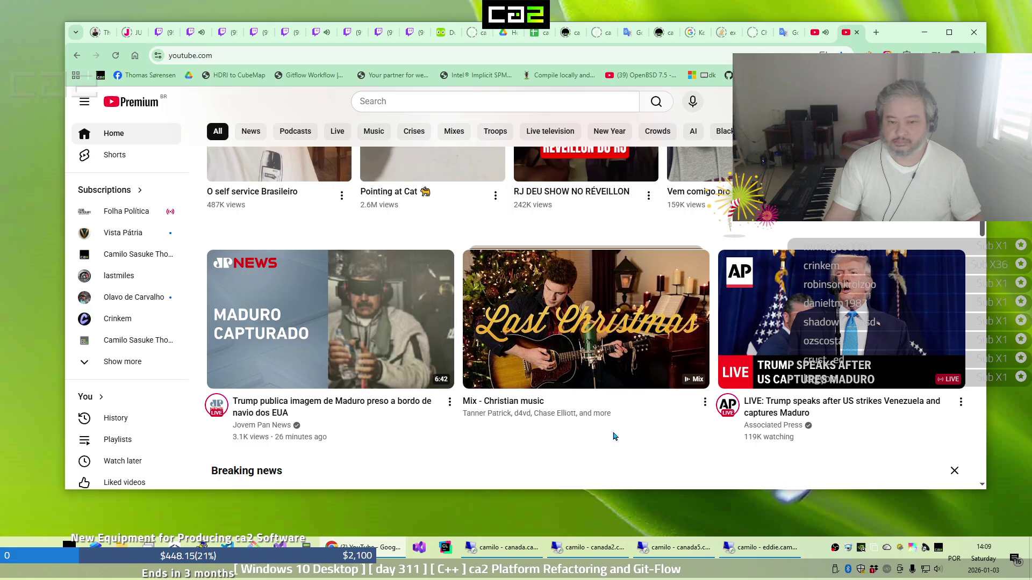
{"action": "scroll", "coordinate": [614, 436], "scroll_direction": "down", "scroll_amount": 1}
{"action": "scroll", "coordinate": [614, 435], "scroll_direction": "down", "scroll_amount": 2}
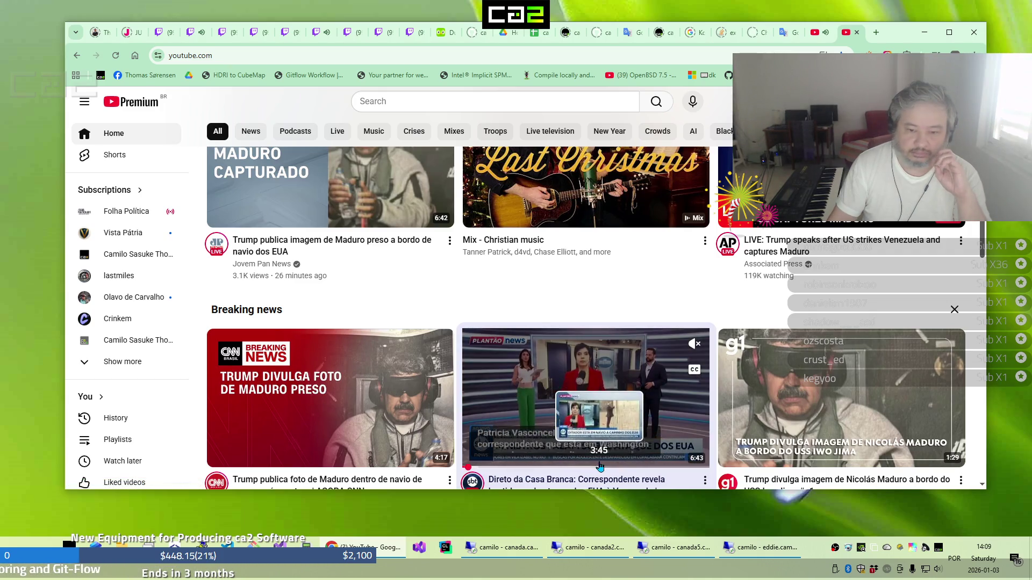
{"action": "scroll", "coordinate": [575, 478], "scroll_direction": "down", "scroll_amount": 1}
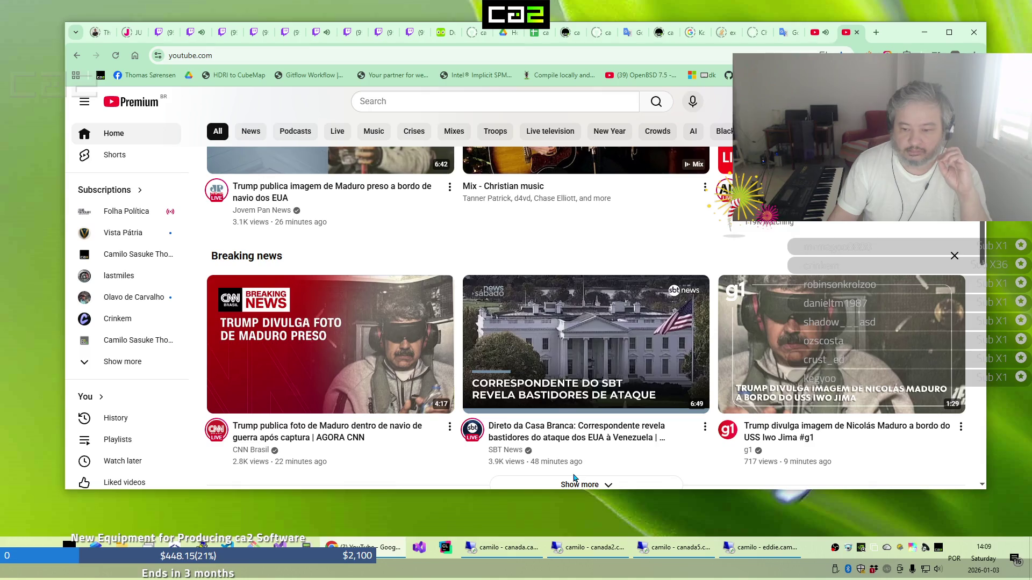
{"action": "scroll", "coordinate": [574, 478], "scroll_direction": "down", "scroll_amount": 1}
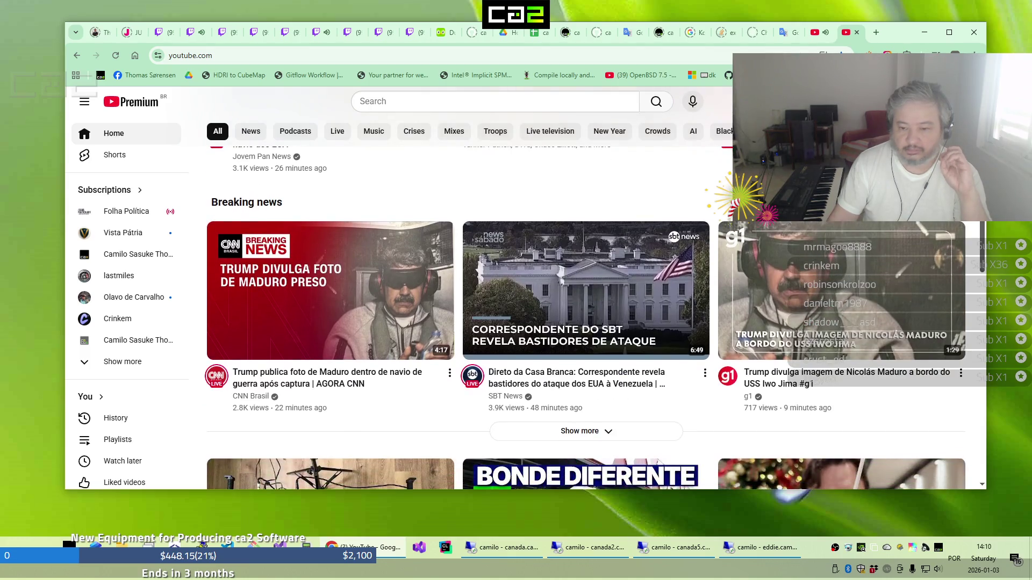
{"action": "left_click", "coordinate": [602, 441]}
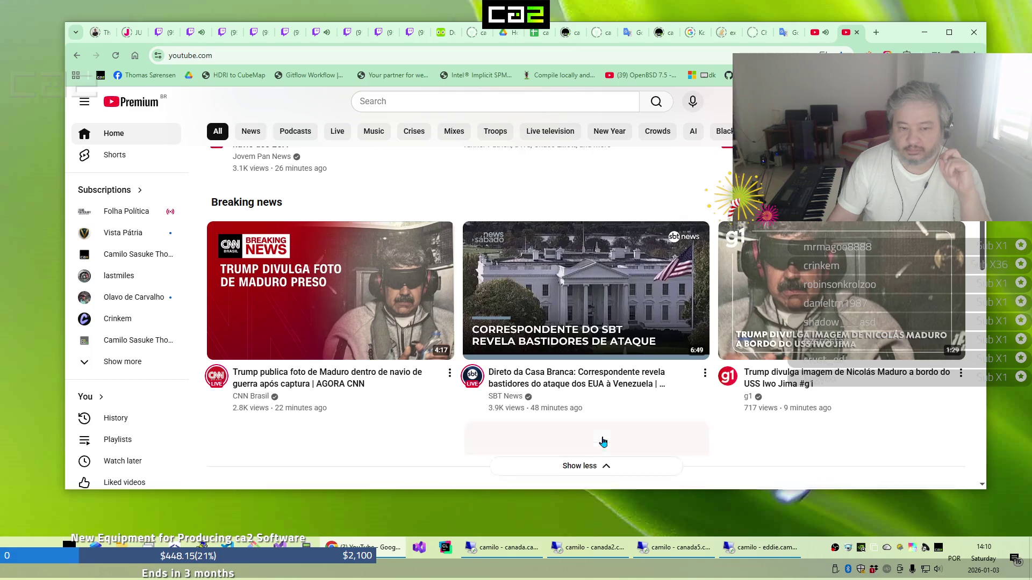
{"action": "scroll", "coordinate": [602, 442], "scroll_direction": "down", "scroll_amount": 2}
{"action": "scroll", "coordinate": [602, 444], "scroll_direction": "down", "scroll_amount": 2}
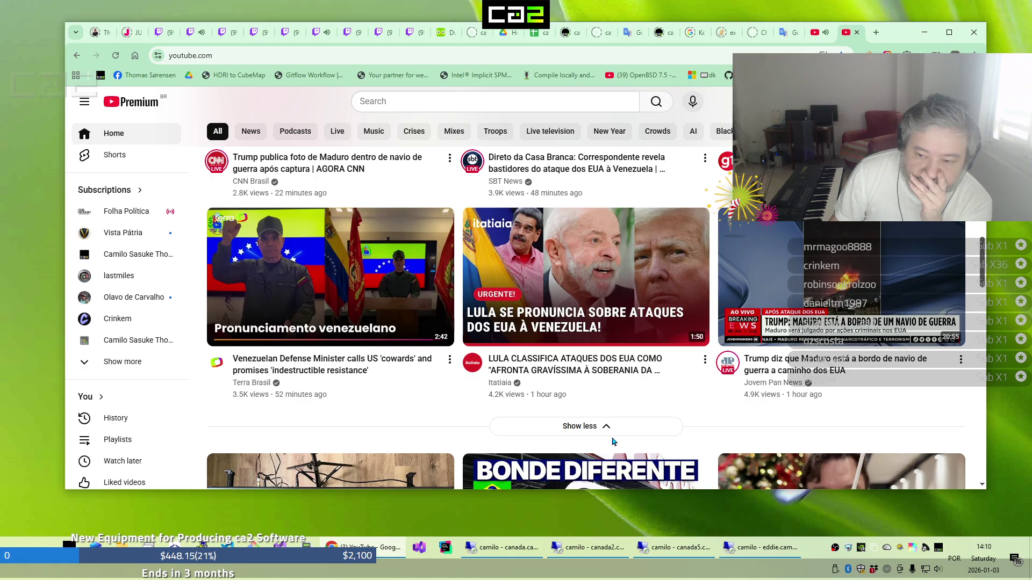
{"action": "scroll", "coordinate": [615, 438], "scroll_direction": "down", "scroll_amount": 3}
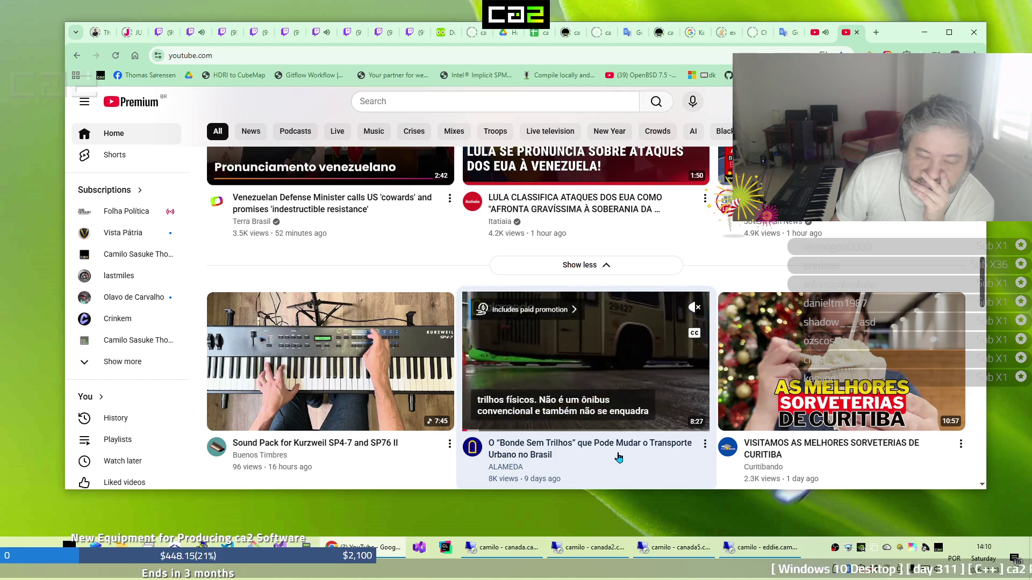
{"action": "scroll", "coordinate": [613, 467], "scroll_direction": "down", "scroll_amount": 4}
{"action": "scroll", "coordinate": [619, 457], "scroll_direction": "down", "scroll_amount": 1}
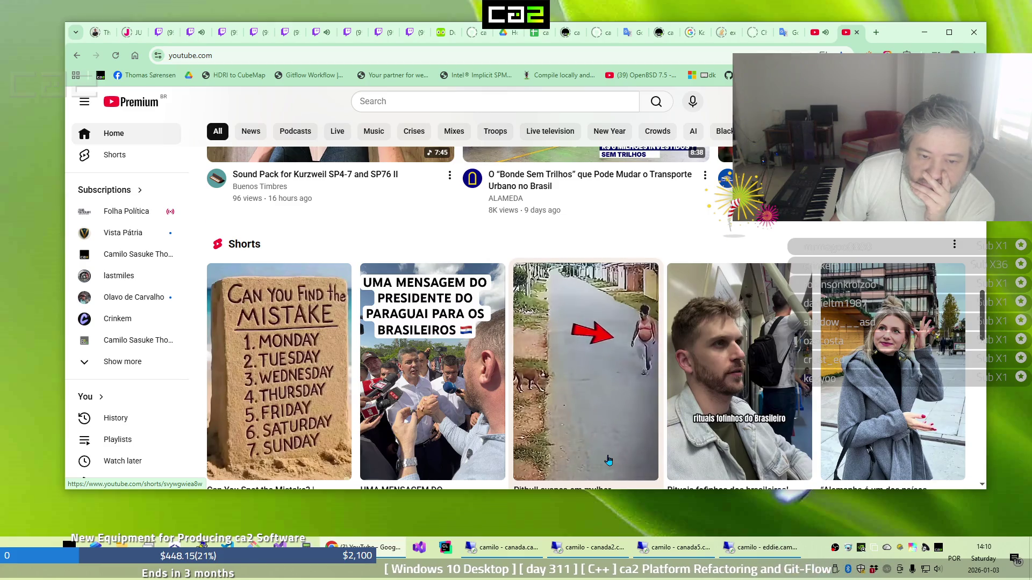
{"action": "scroll", "coordinate": [608, 460], "scroll_direction": "down", "scroll_amount": 3}
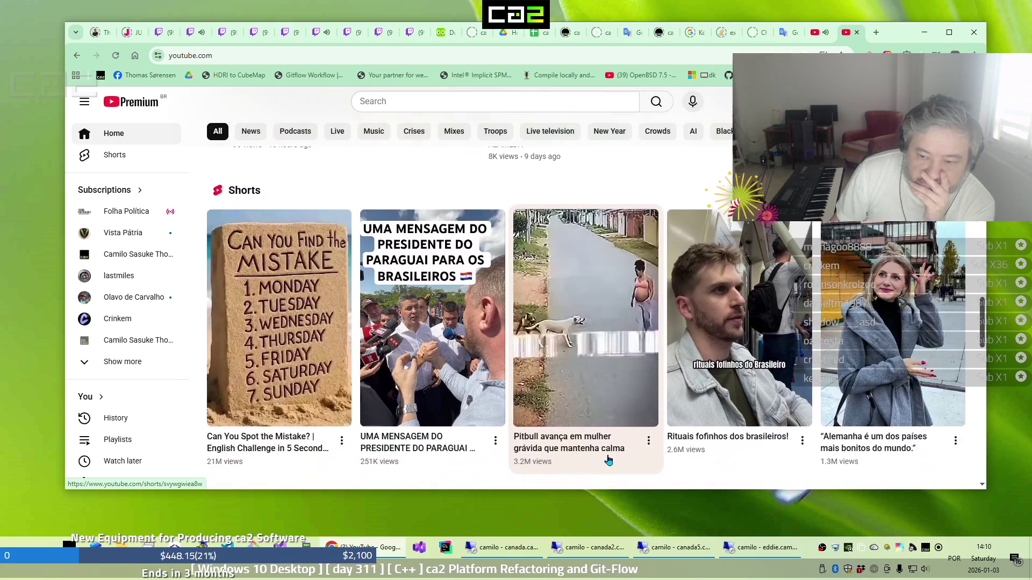
{"action": "scroll", "coordinate": [608, 460], "scroll_direction": "down", "scroll_amount": 1}
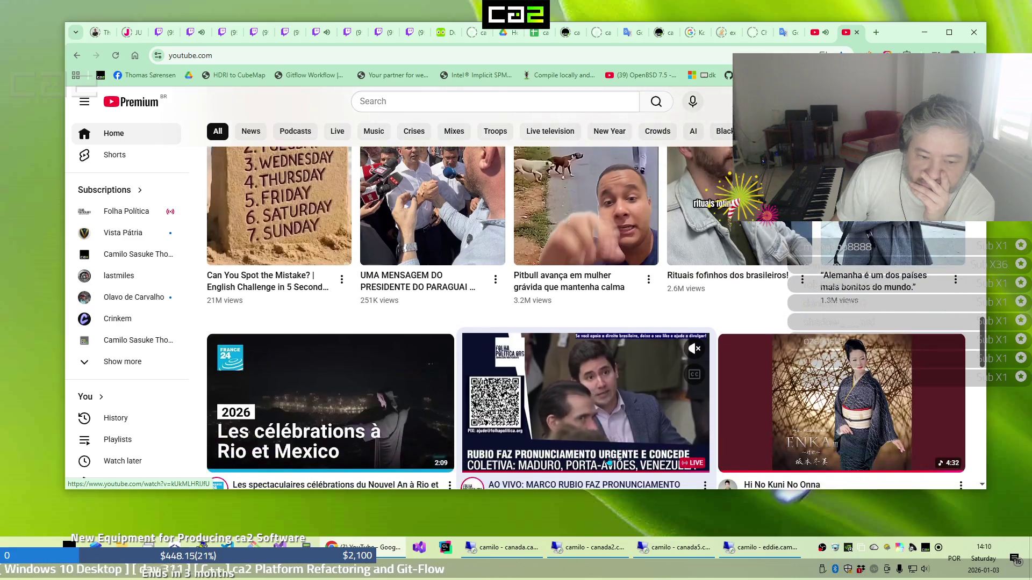
{"action": "scroll", "coordinate": [608, 460], "scroll_direction": "down", "scroll_amount": 1}
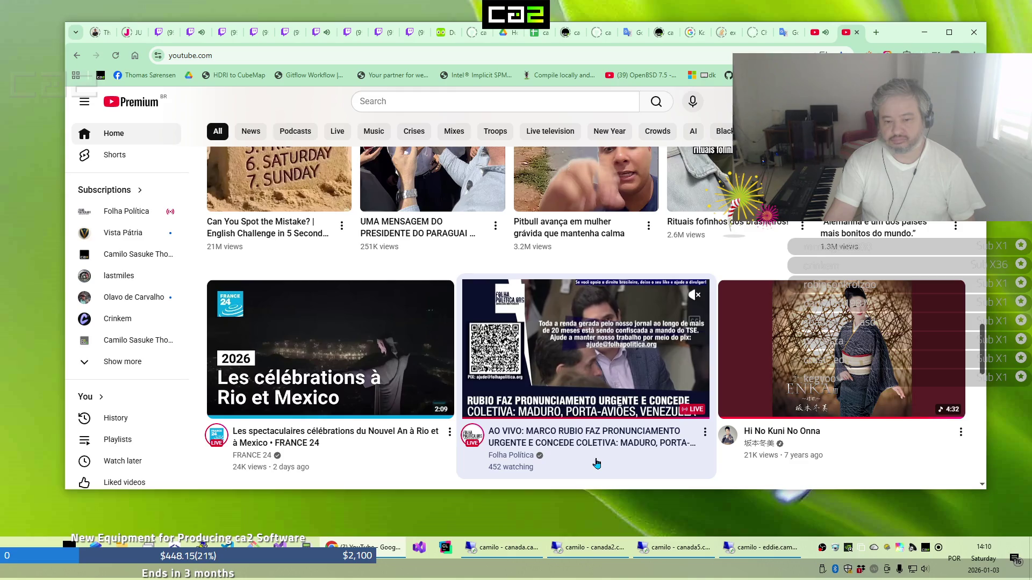
{"action": "scroll", "coordinate": [597, 463], "scroll_direction": "down", "scroll_amount": 4}
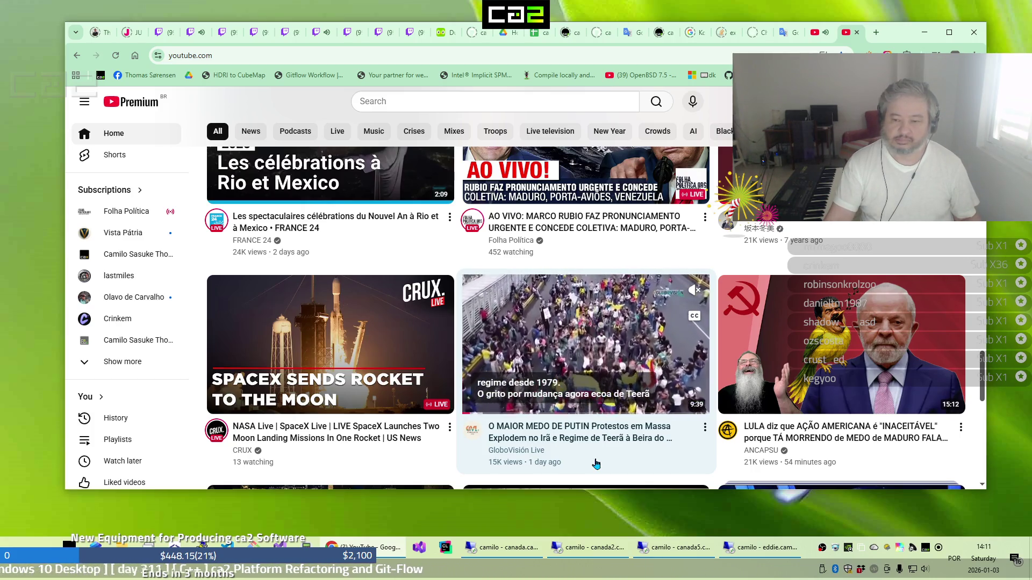
{"action": "scroll", "coordinate": [596, 464], "scroll_direction": "down", "scroll_amount": 2}
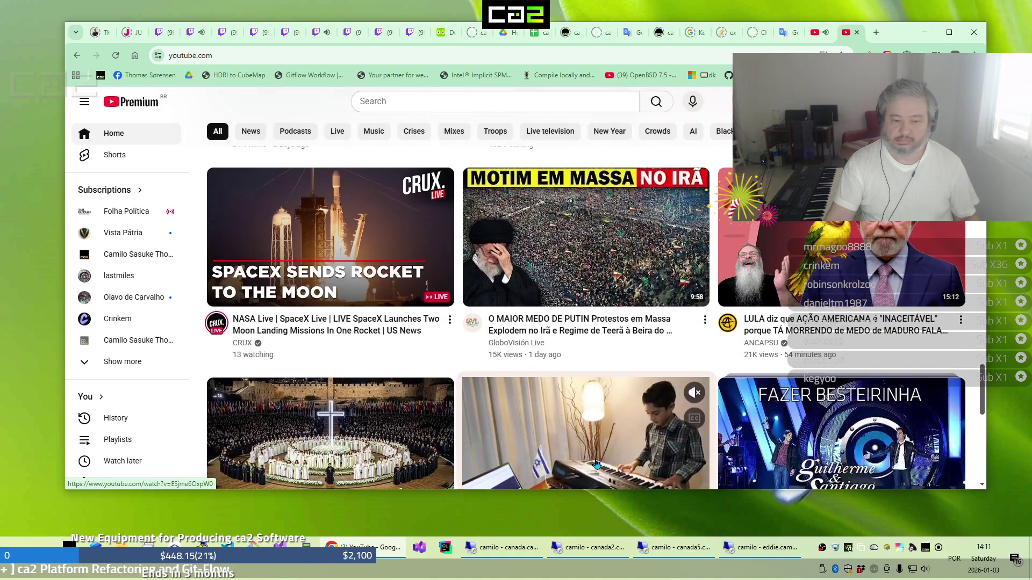
{"action": "scroll", "coordinate": [596, 464], "scroll_direction": "down", "scroll_amount": 1}
{"action": "scroll", "coordinate": [597, 464], "scroll_direction": "down", "scroll_amount": 1}
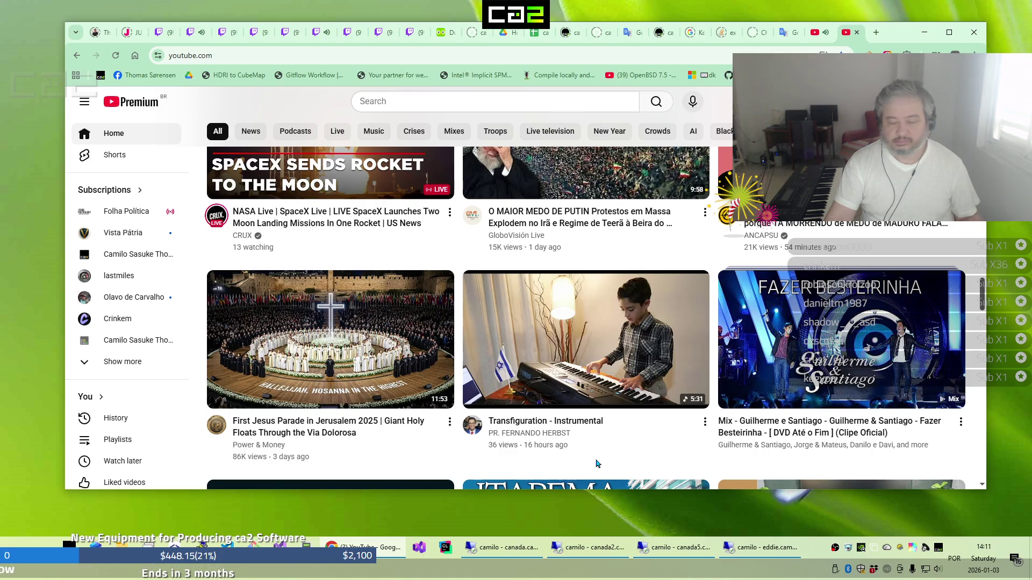
{"action": "scroll", "coordinate": [596, 463], "scroll_direction": "down", "scroll_amount": 2}
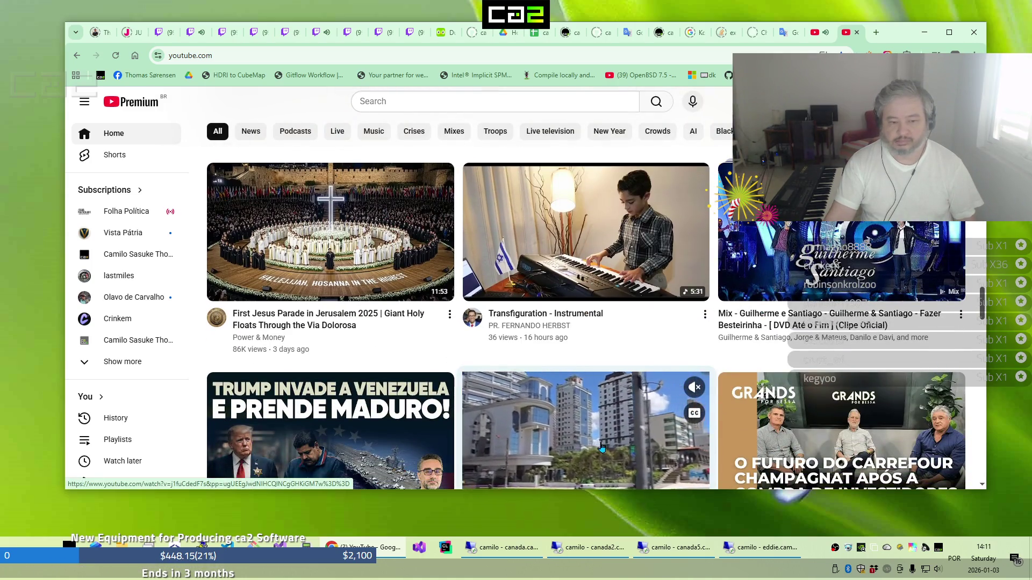
{"action": "scroll", "coordinate": [599, 454], "scroll_direction": "down", "scroll_amount": 2}
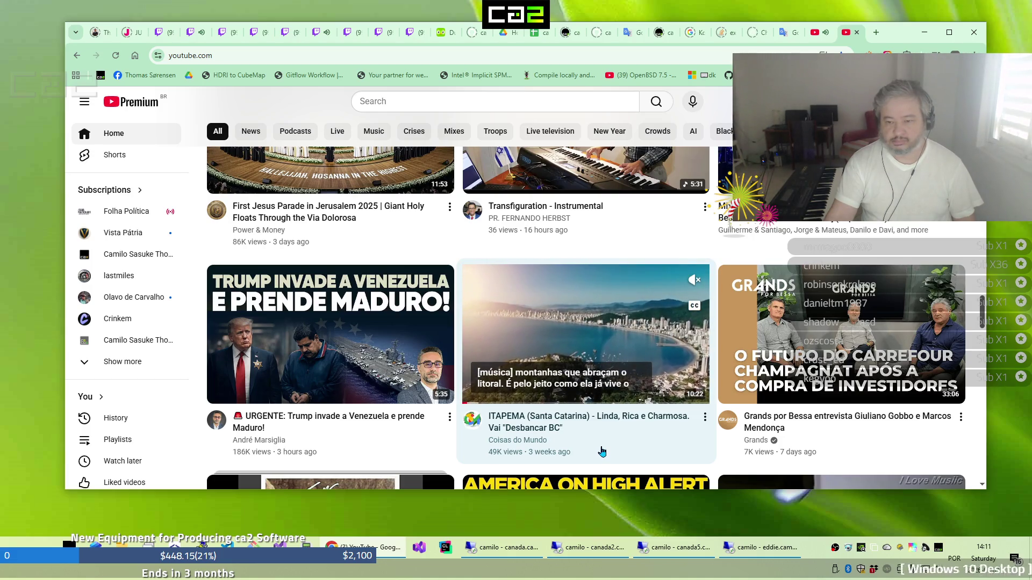
{"action": "scroll", "coordinate": [602, 451], "scroll_direction": "down", "scroll_amount": 3}
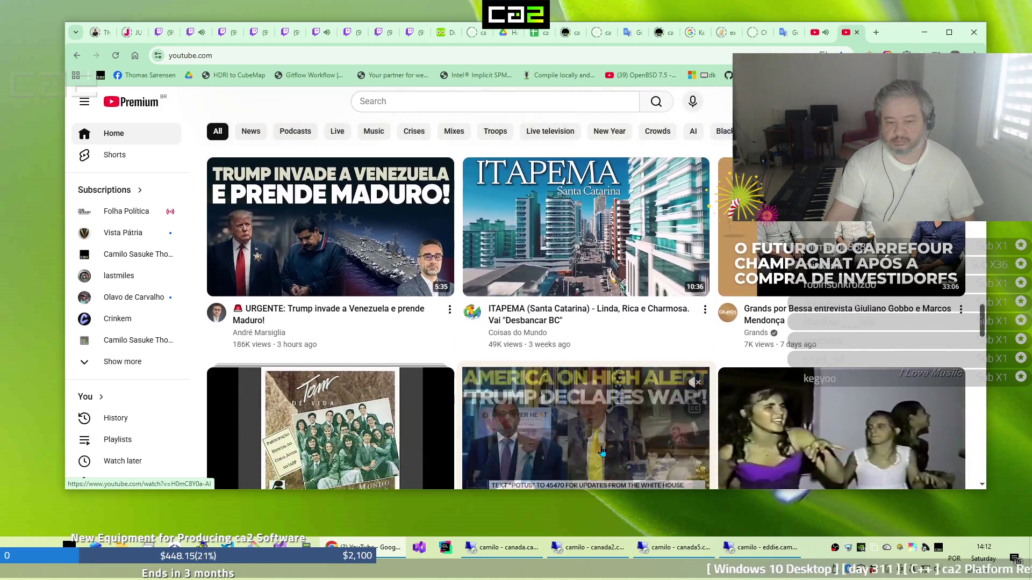
Scroll down to the row with the Curitiba airport live stream and Trump press-conference videos
{"action": "scroll", "coordinate": [602, 452], "scroll_direction": "down", "scroll_amount": 1}
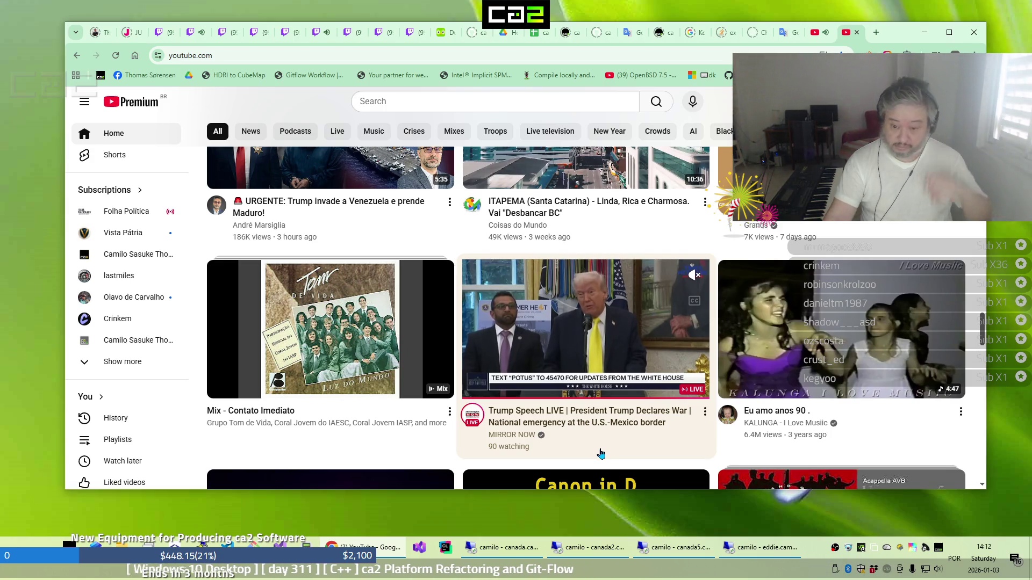
{"action": "scroll", "coordinate": [601, 454], "scroll_direction": "down", "scroll_amount": 3}
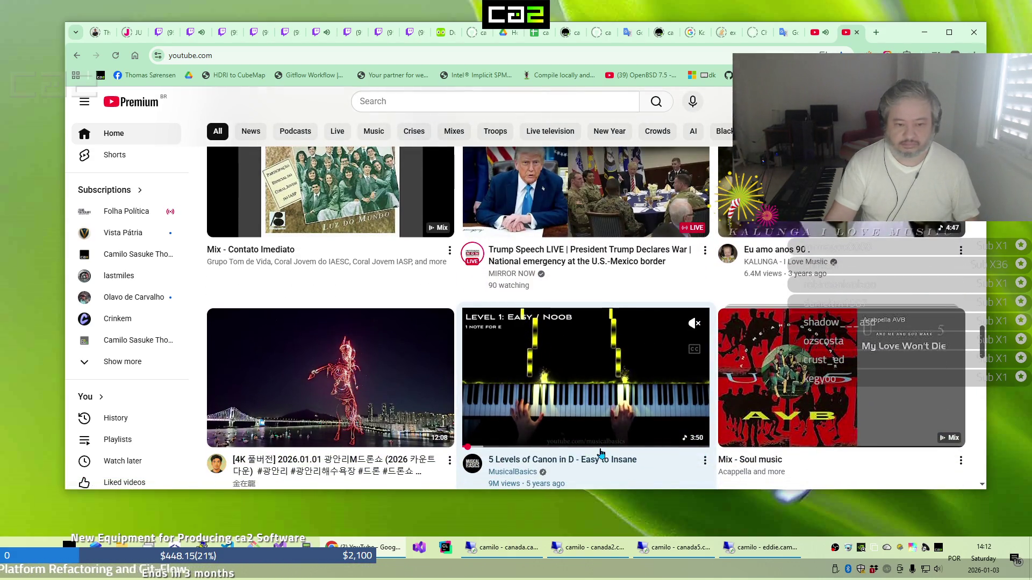
{"action": "scroll", "coordinate": [600, 454], "scroll_direction": "down", "scroll_amount": 1}
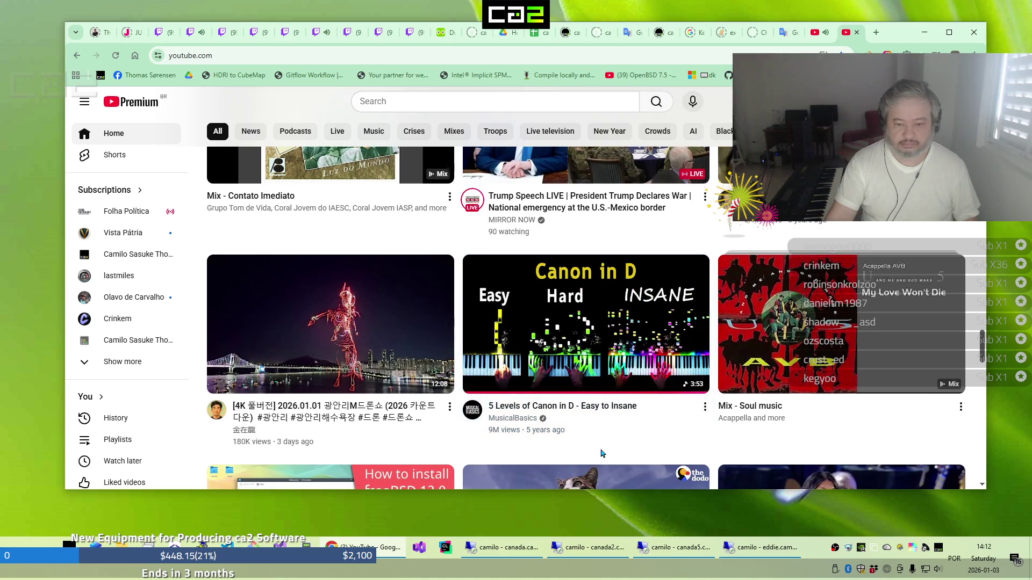
{"action": "scroll", "coordinate": [601, 454], "scroll_direction": "down", "scroll_amount": 3}
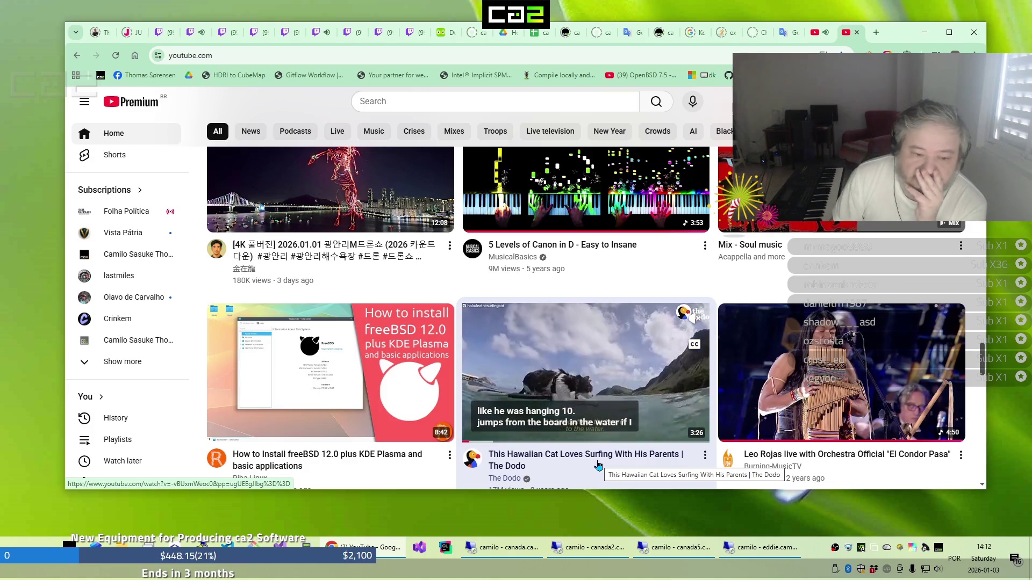
{"action": "scroll", "coordinate": [594, 471], "scroll_direction": "down", "scroll_amount": 3}
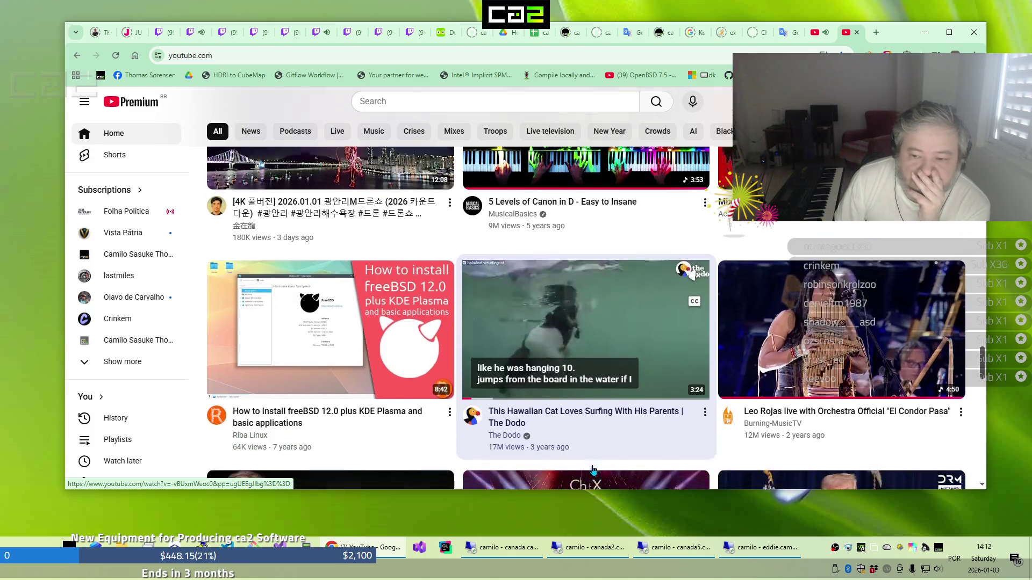
{"action": "scroll", "coordinate": [593, 472], "scroll_direction": "down", "scroll_amount": 2}
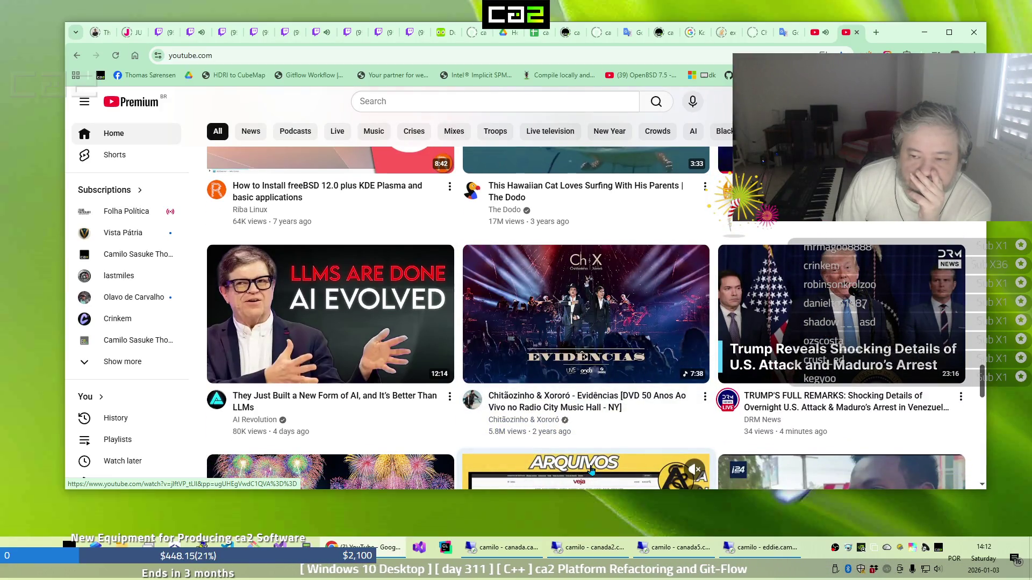
{"action": "scroll", "coordinate": [591, 471], "scroll_direction": "down", "scroll_amount": 3}
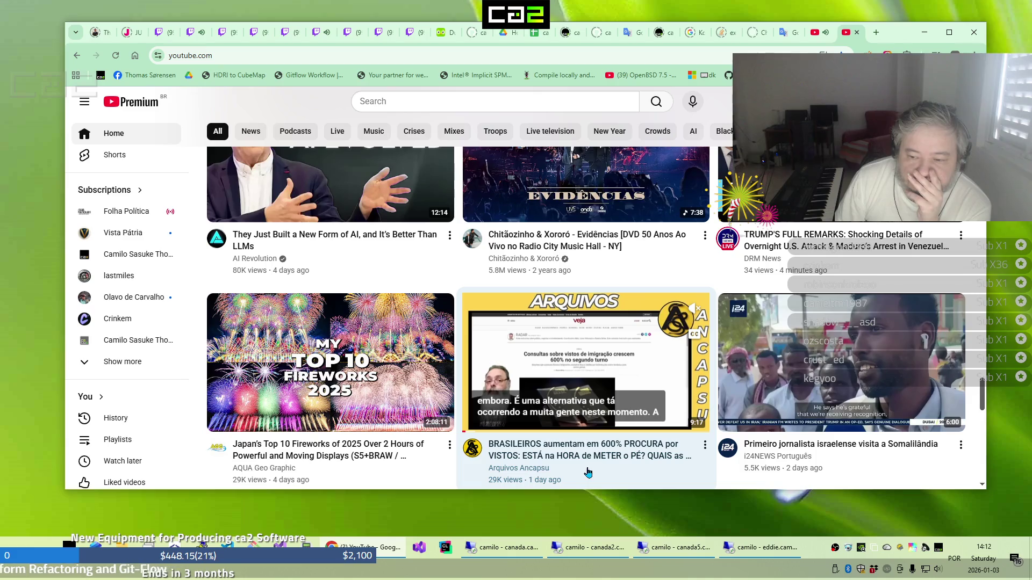
{"action": "scroll", "coordinate": [588, 472], "scroll_direction": "down", "scroll_amount": 2}
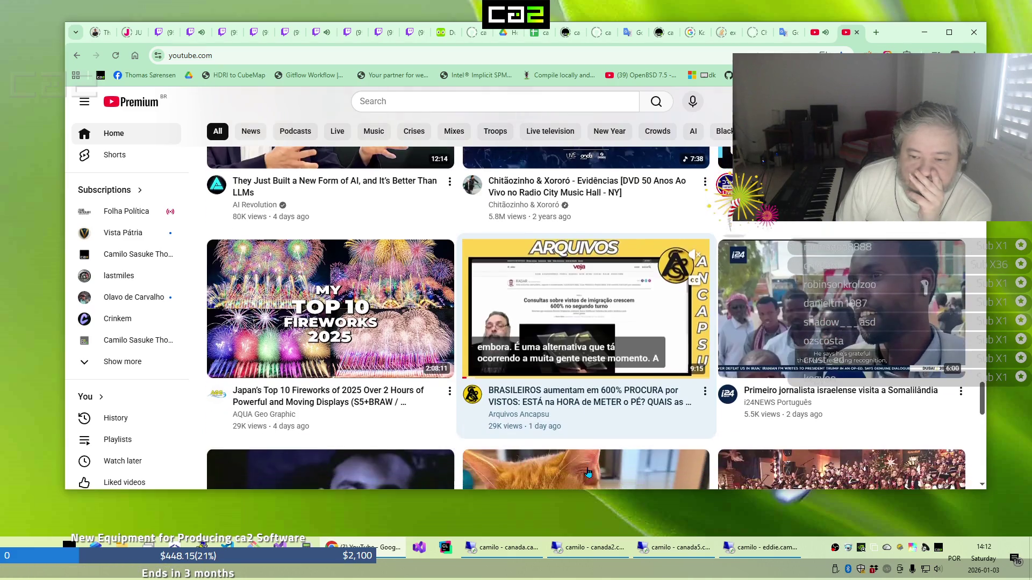
{"action": "scroll", "coordinate": [588, 472], "scroll_direction": "down", "scroll_amount": 2}
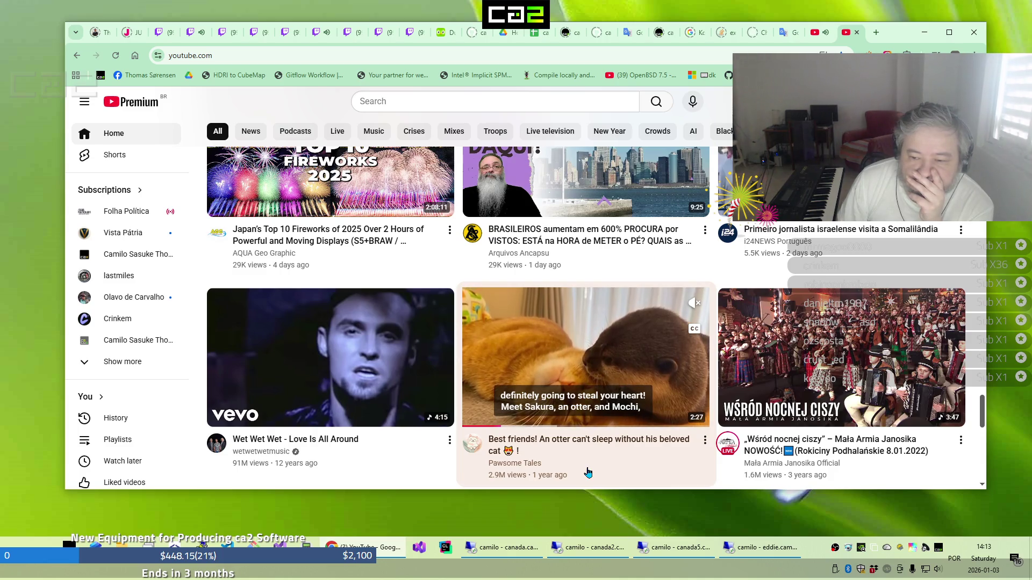
{"action": "scroll", "coordinate": [588, 472], "scroll_direction": "down", "scroll_amount": 4}
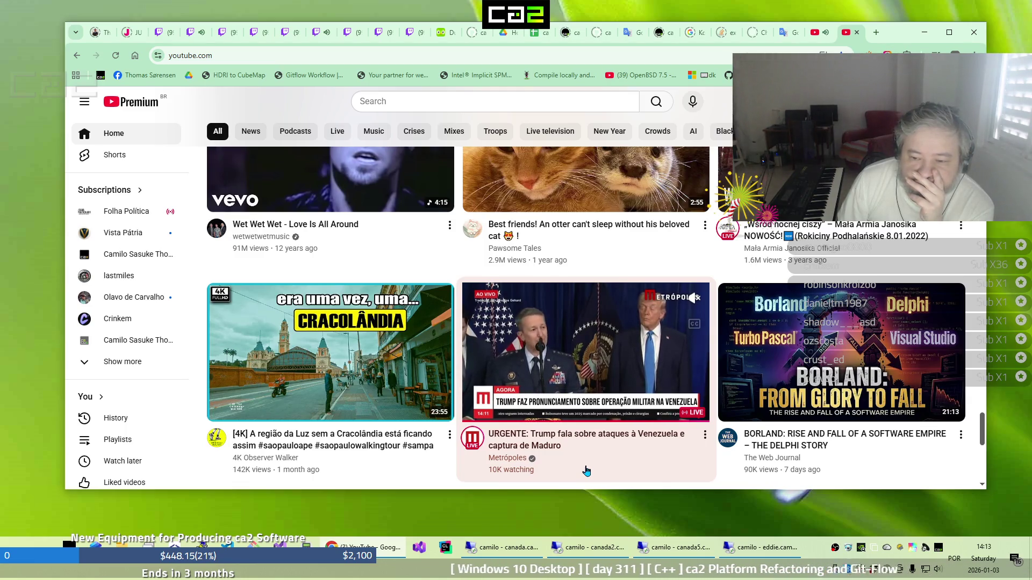
{"action": "scroll", "coordinate": [586, 471], "scroll_direction": "down", "scroll_amount": 1}
{"action": "scroll", "coordinate": [586, 472], "scroll_direction": "down", "scroll_amount": 3}
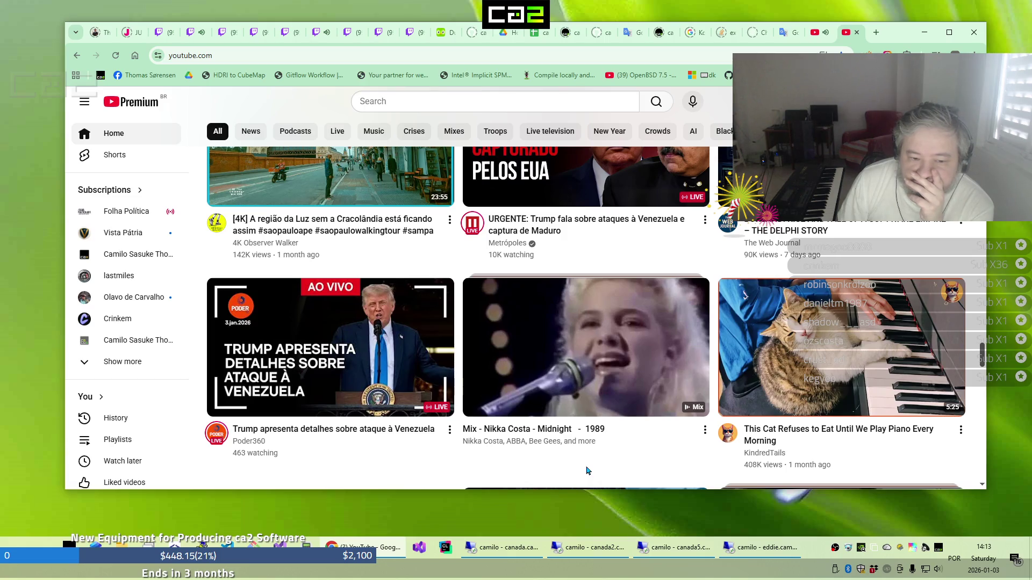
{"action": "scroll", "coordinate": [586, 471], "scroll_direction": "down", "scroll_amount": 3}
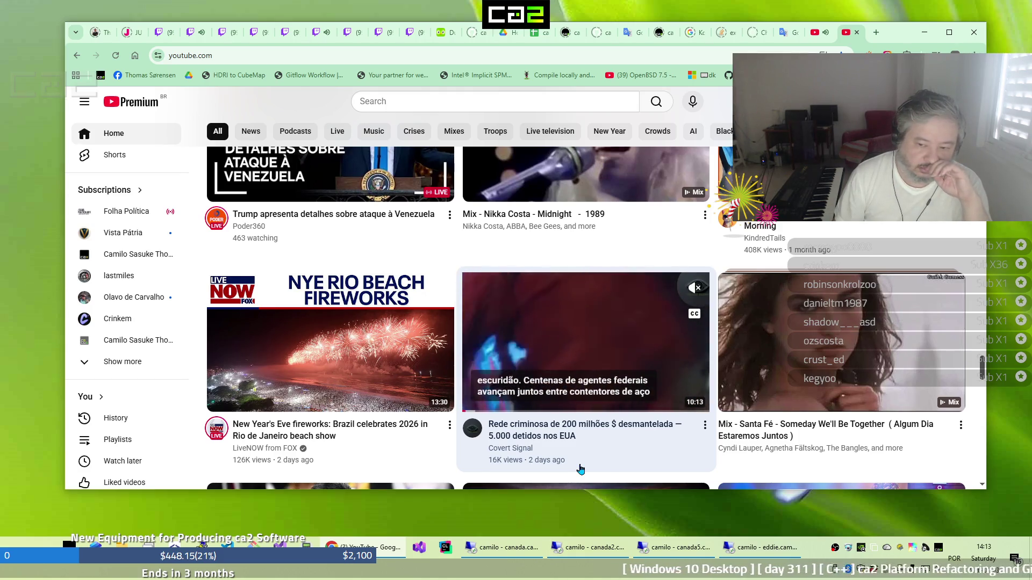
{"action": "scroll", "coordinate": [581, 469], "scroll_direction": "down", "scroll_amount": 1}
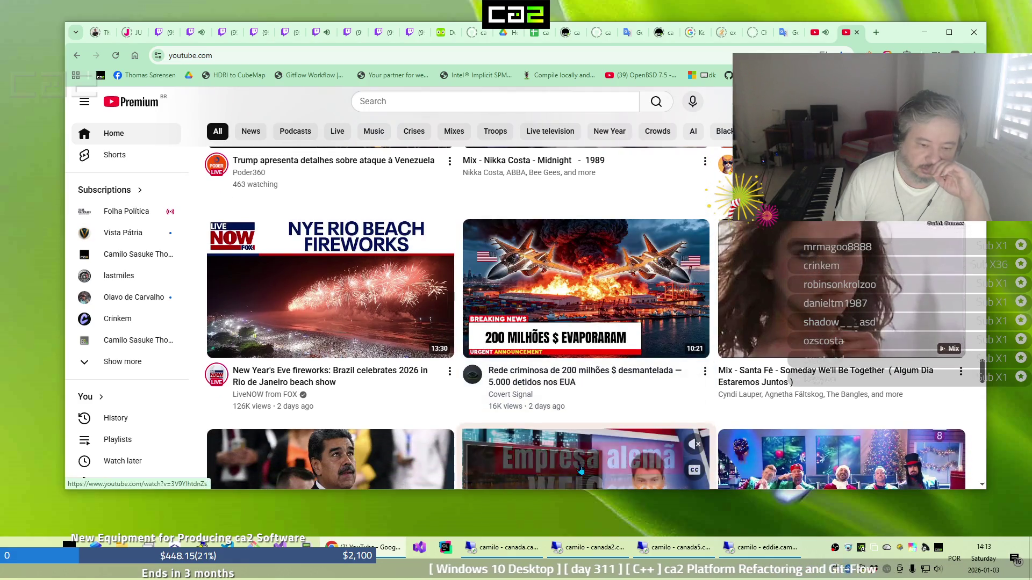
{"action": "scroll", "coordinate": [580, 469], "scroll_direction": "down", "scroll_amount": 2}
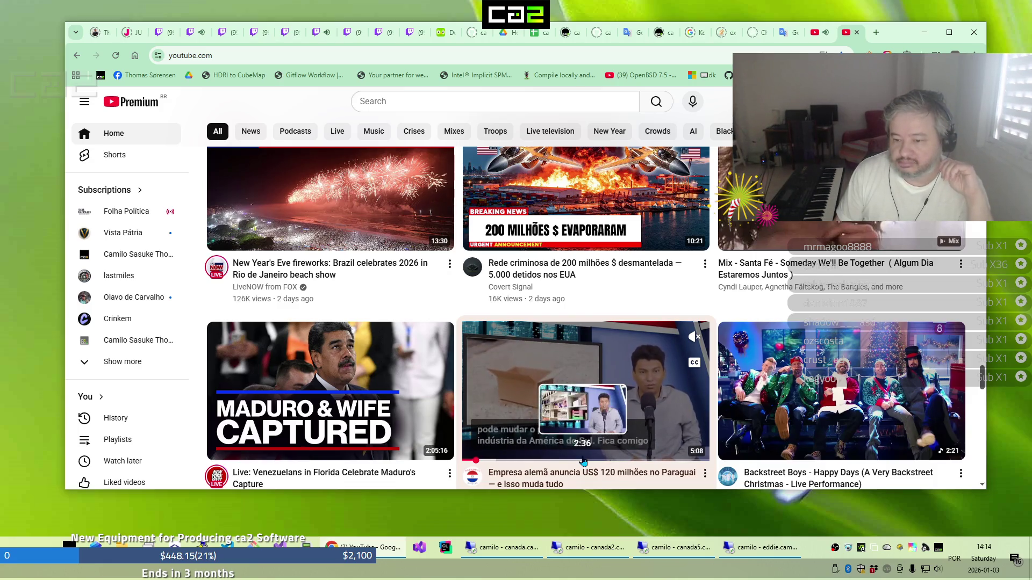
{"action": "scroll", "coordinate": [583, 461], "scroll_direction": "down", "scroll_amount": 1}
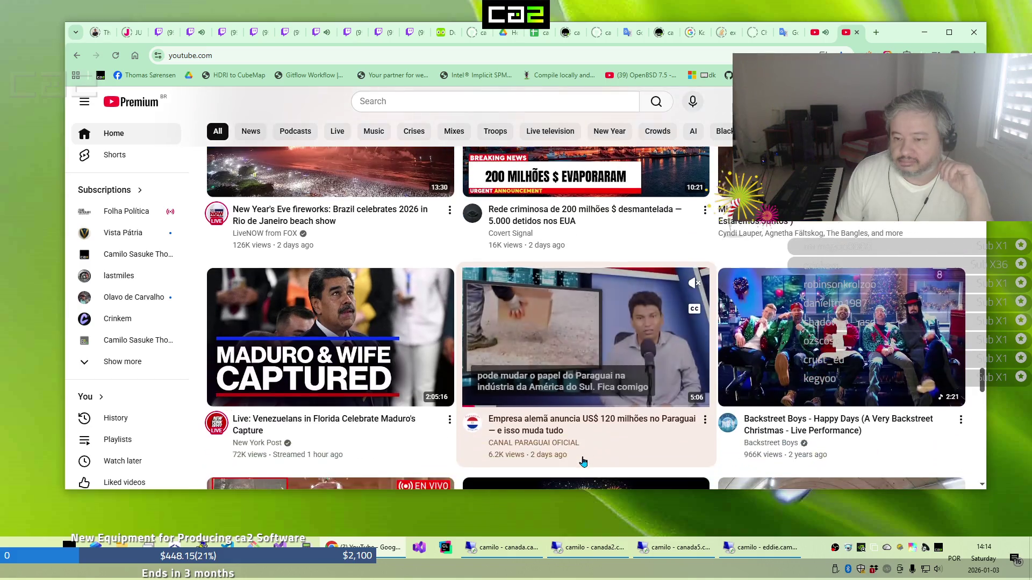
{"action": "scroll", "coordinate": [587, 454], "scroll_direction": "down", "scroll_amount": 3}
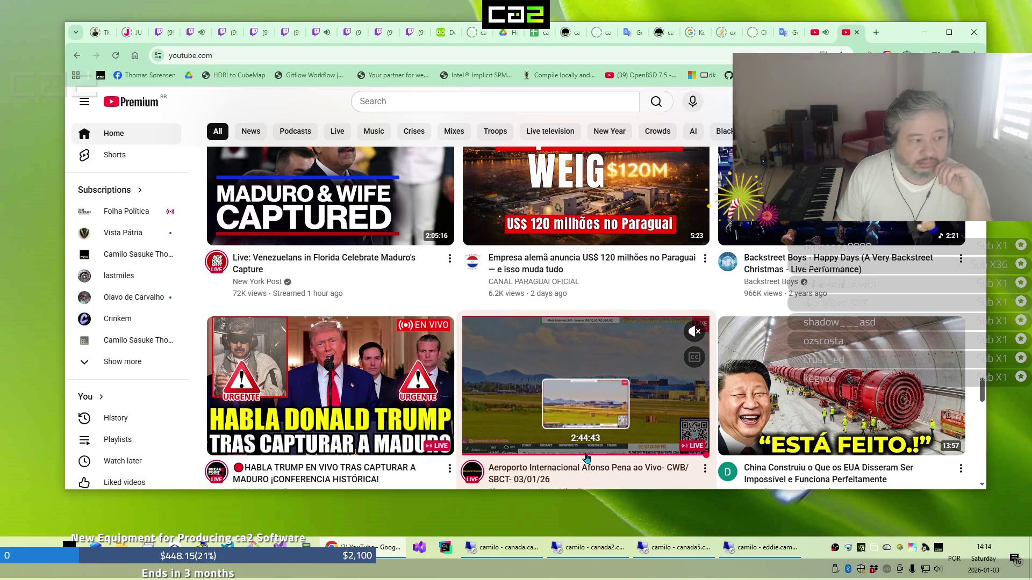
{"action": "scroll", "coordinate": [586, 461], "scroll_direction": "down", "scroll_amount": 1}
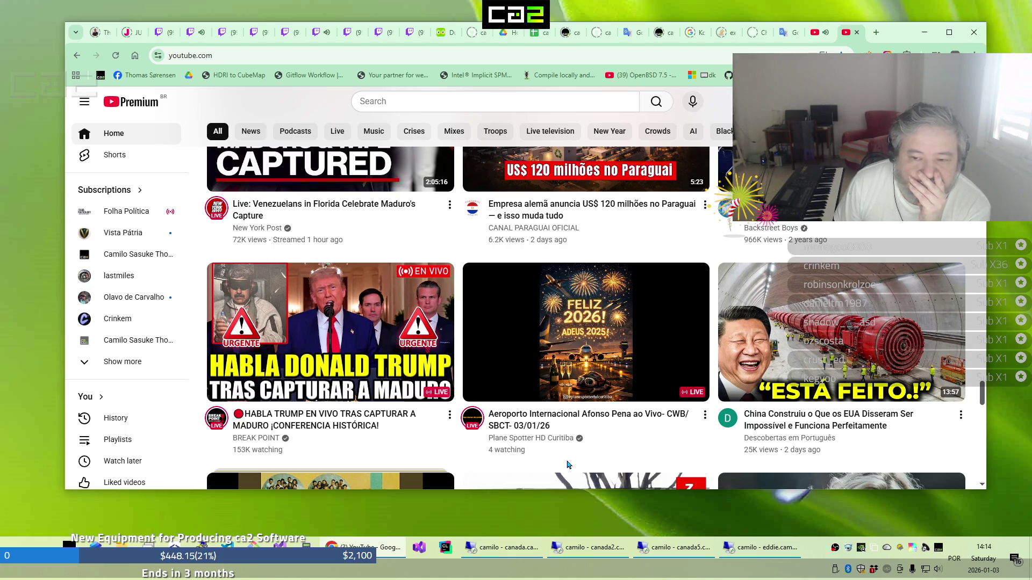
Scroll further to the row with the 'Trump captura Nicolás Maduro' video
{"action": "scroll", "coordinate": [567, 462], "scroll_direction": "down", "scroll_amount": 3}
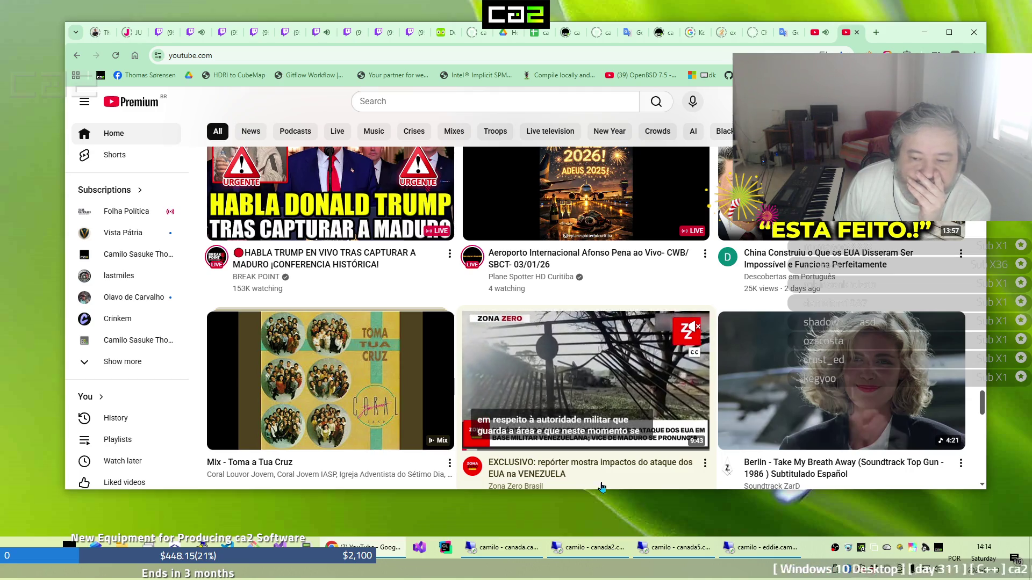
{"action": "scroll", "coordinate": [628, 463], "scroll_direction": "down", "scroll_amount": 2}
{"action": "scroll", "coordinate": [628, 463], "scroll_direction": "down", "scroll_amount": 2}
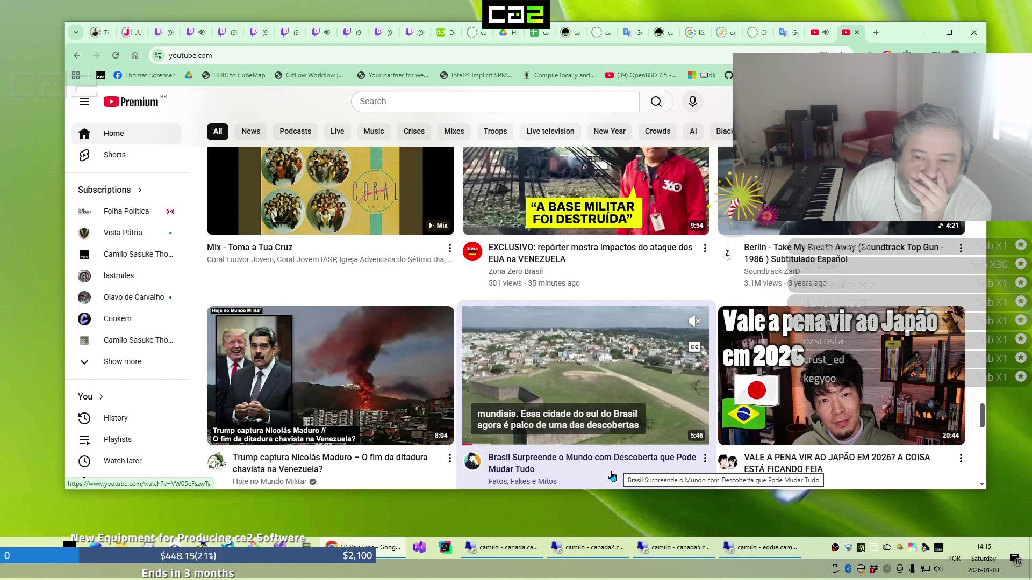
{"action": "scroll", "coordinate": [612, 476], "scroll_direction": "up", "scroll_amount": 4}
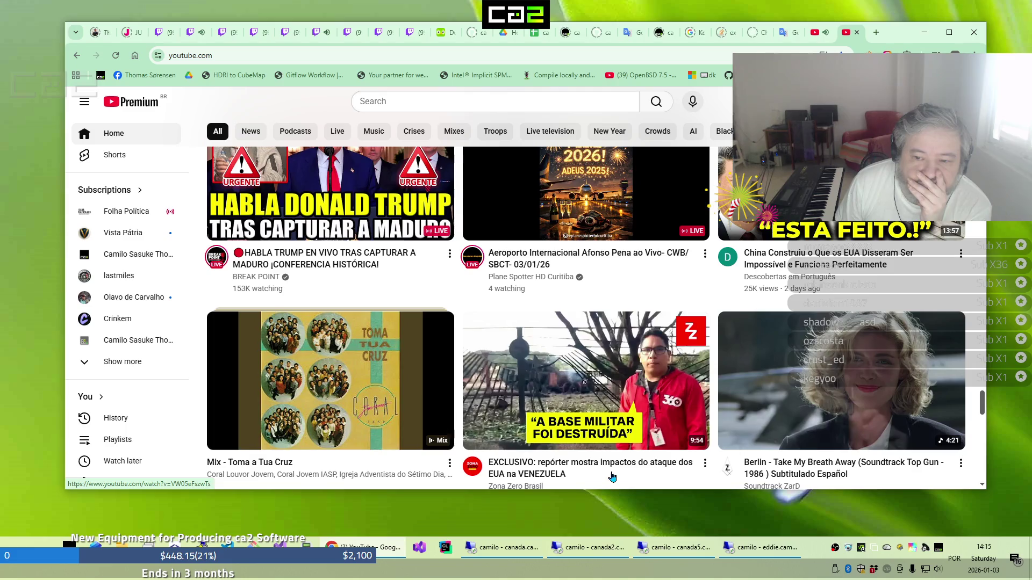
{"action": "scroll", "coordinate": [612, 476], "scroll_direction": "down", "scroll_amount": 6}
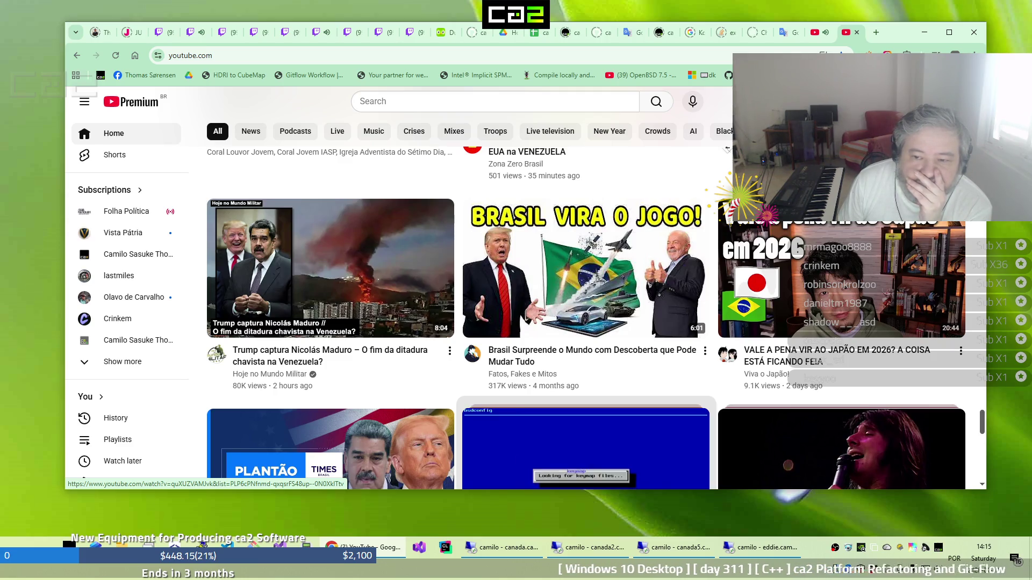
Scroll on to the row with 'Brasil inicia hoje a transição para o IVA'
{"action": "scroll", "coordinate": [644, 394], "scroll_direction": "down", "scroll_amount": 3}
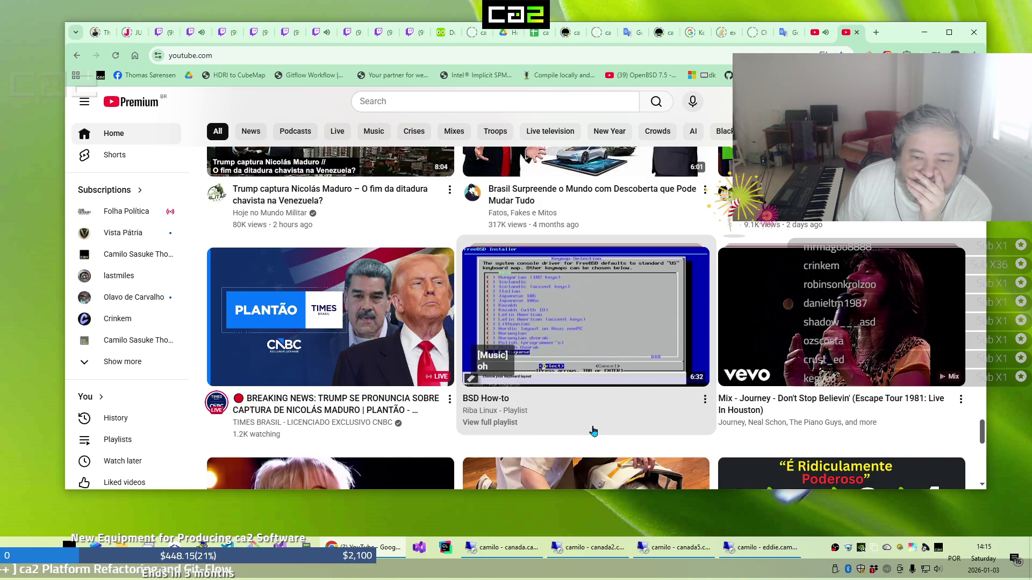
{"action": "scroll", "coordinate": [618, 418], "scroll_direction": "down", "scroll_amount": 4}
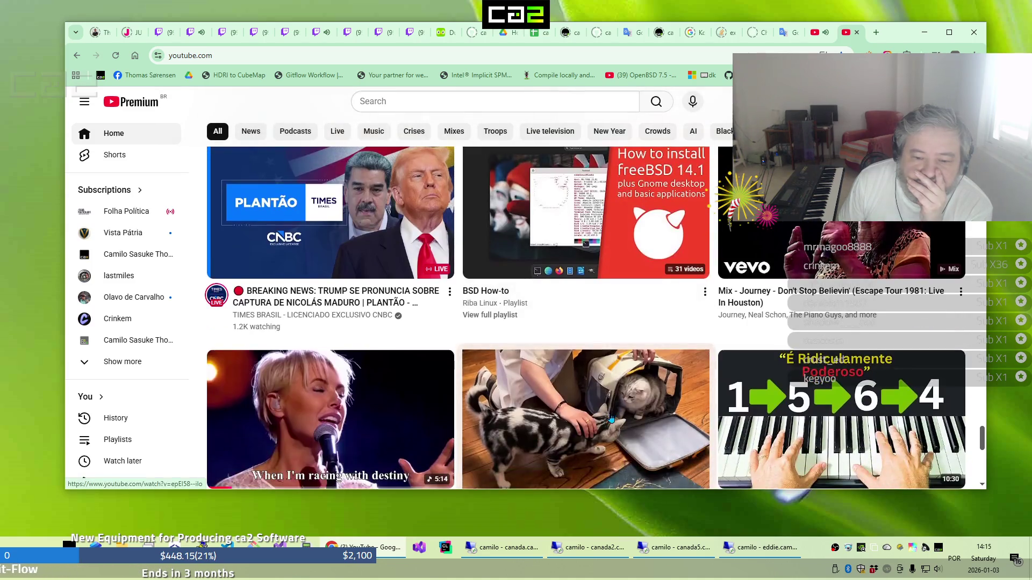
{"action": "scroll", "coordinate": [610, 418], "scroll_direction": "down", "scroll_amount": 1}
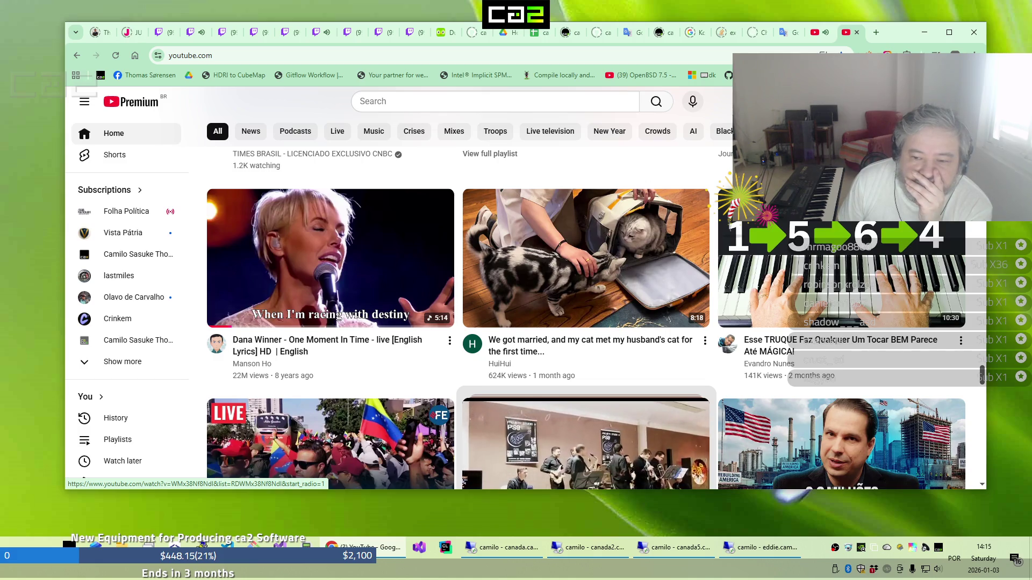
{"action": "scroll", "coordinate": [610, 419], "scroll_direction": "down", "scroll_amount": 2}
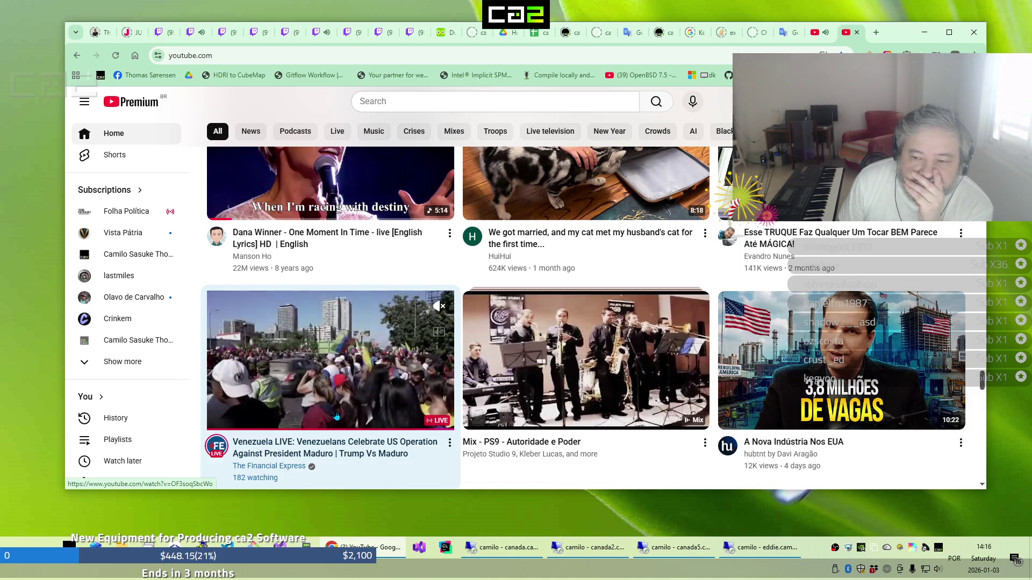
{"action": "scroll", "coordinate": [336, 417], "scroll_direction": "down", "scroll_amount": 1}
{"action": "scroll", "coordinate": [322, 427], "scroll_direction": "down", "scroll_amount": 3}
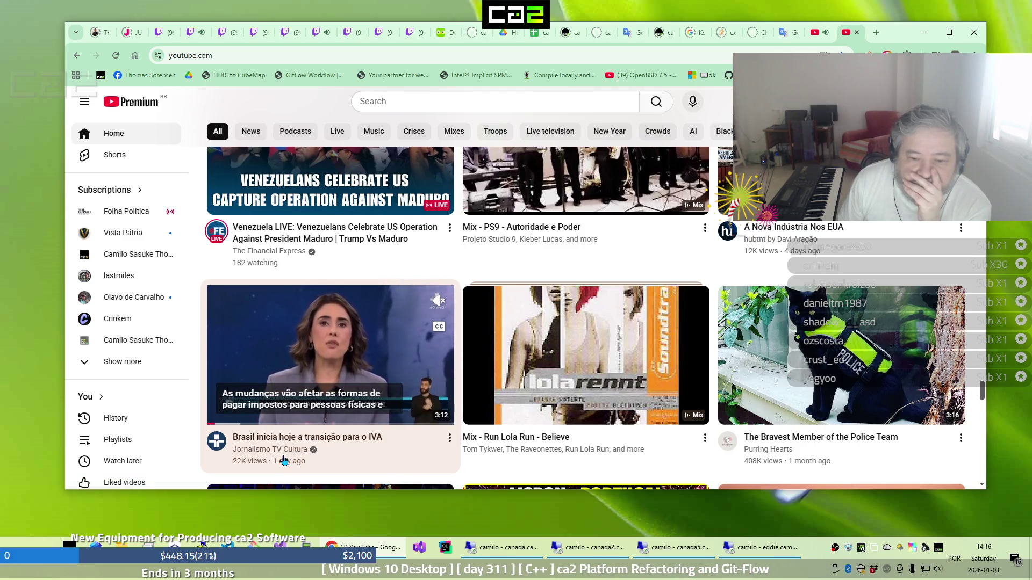
{"action": "scroll", "coordinate": [287, 454], "scroll_direction": "down", "scroll_amount": 2}
Scroll down to the row with the live 'Trump Declares EMERGENCY From Whitehouse' video
{"action": "scroll", "coordinate": [288, 453], "scroll_direction": "down", "scroll_amount": 2}
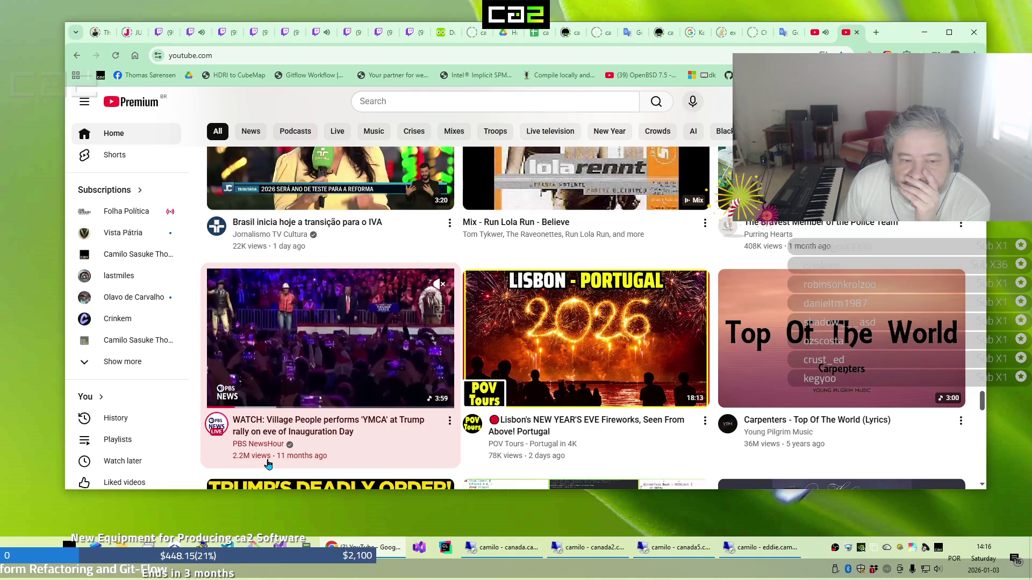
{"action": "scroll", "coordinate": [360, 392], "scroll_direction": "down", "scroll_amount": 1}
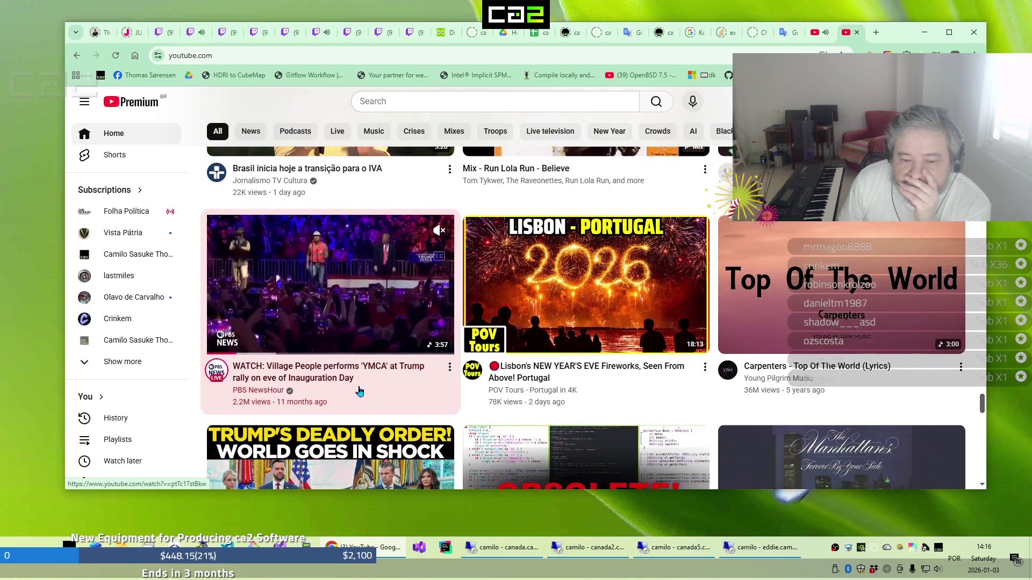
{"action": "scroll", "coordinate": [359, 395], "scroll_direction": "down", "scroll_amount": 2}
{"action": "mouse_move", "coordinate": [351, 407]}
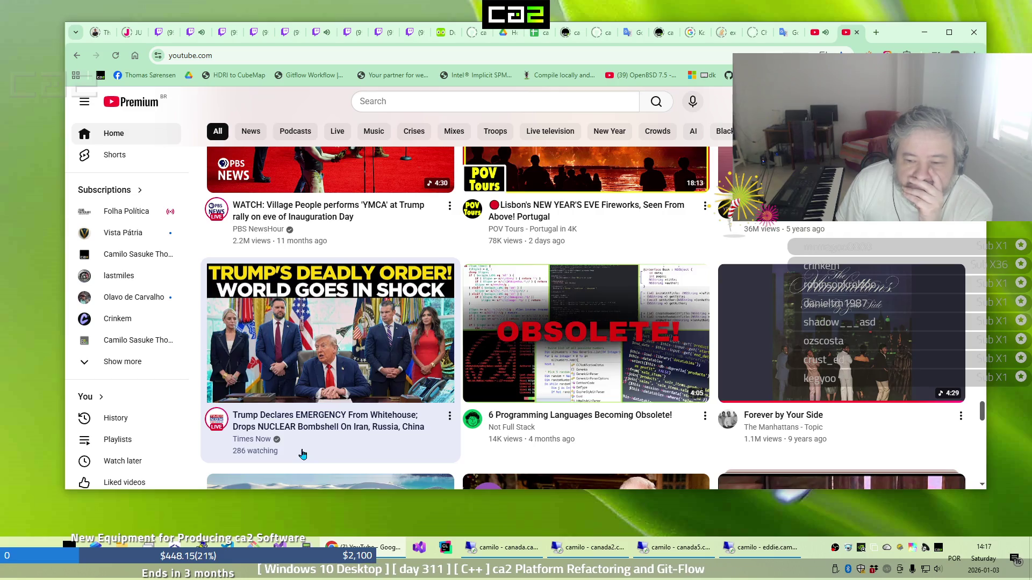
Scroll down to the row with 'Gazebo - I Like Chopin'
{"action": "scroll", "coordinate": [303, 454], "scroll_direction": "down", "scroll_amount": 3}
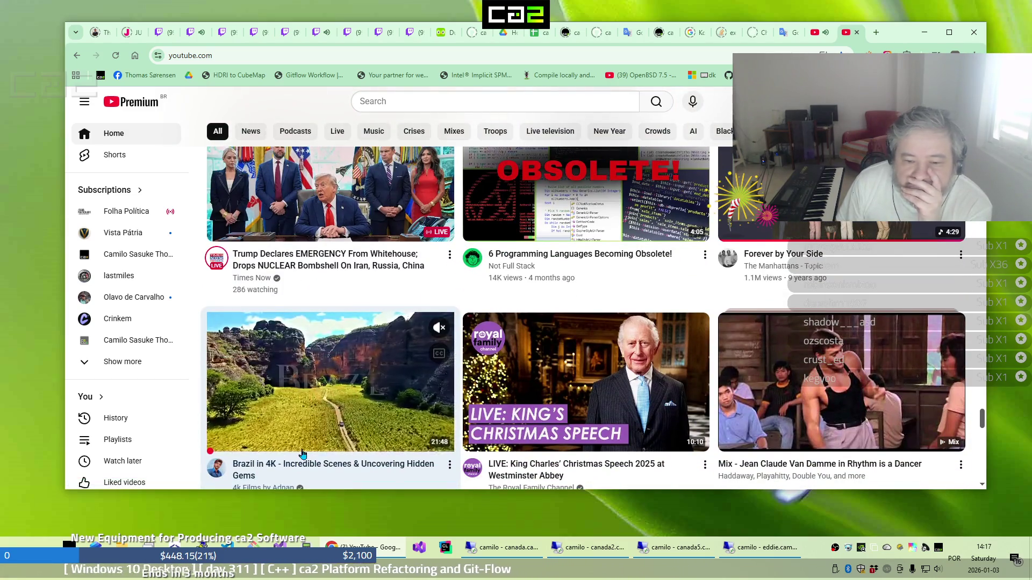
{"action": "scroll", "coordinate": [303, 454], "scroll_direction": "down", "scroll_amount": 1}
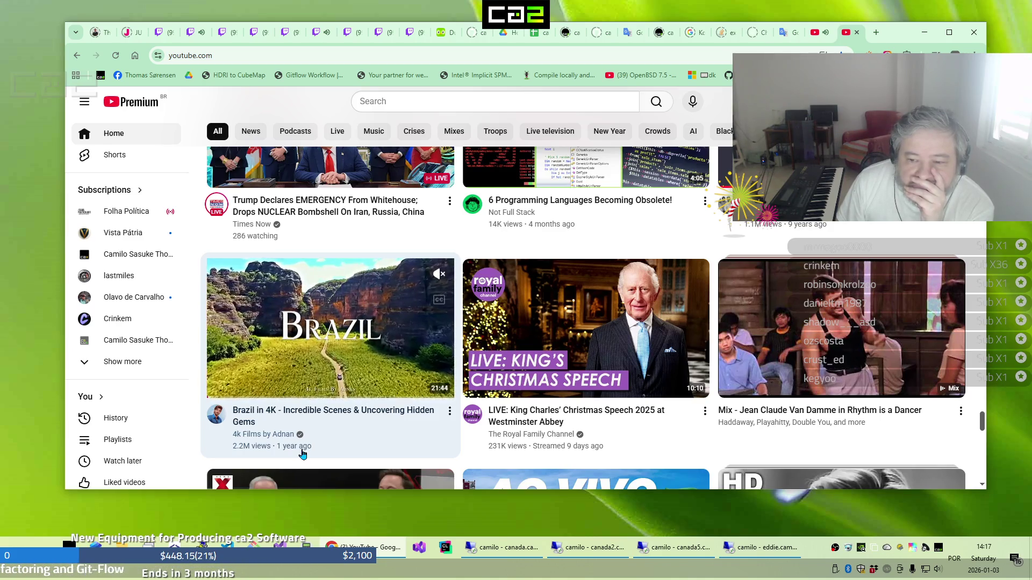
{"action": "scroll", "coordinate": [302, 454], "scroll_direction": "down", "scroll_amount": 3}
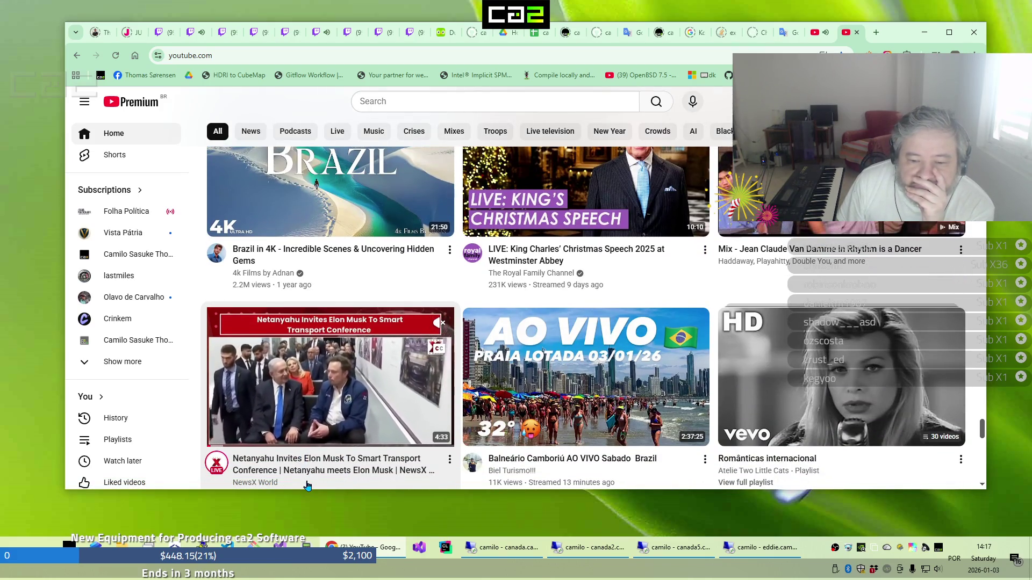
{"action": "scroll", "coordinate": [310, 479], "scroll_direction": "down", "scroll_amount": 1}
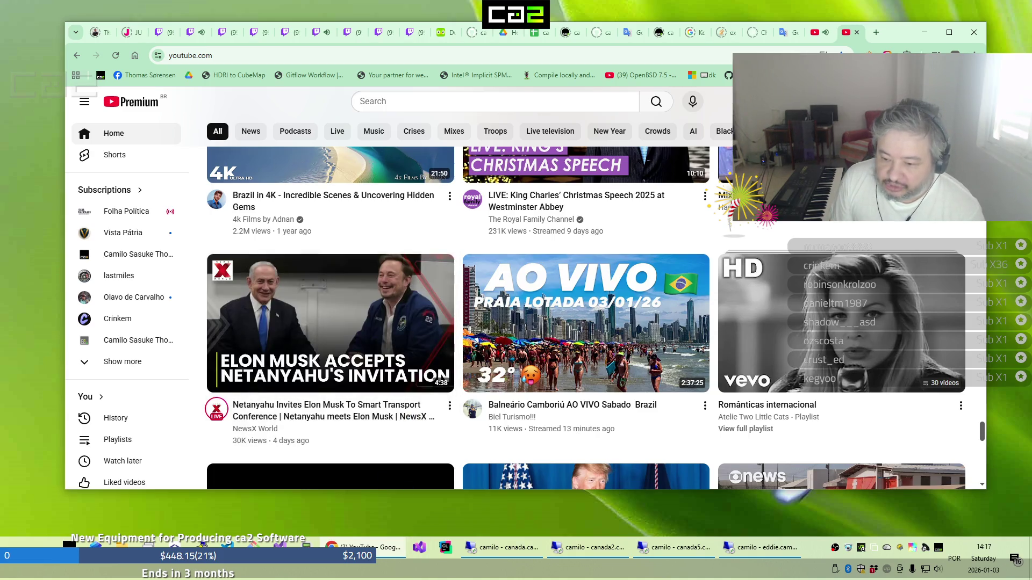
{"action": "mouse_move", "coordinate": [402, 425]}
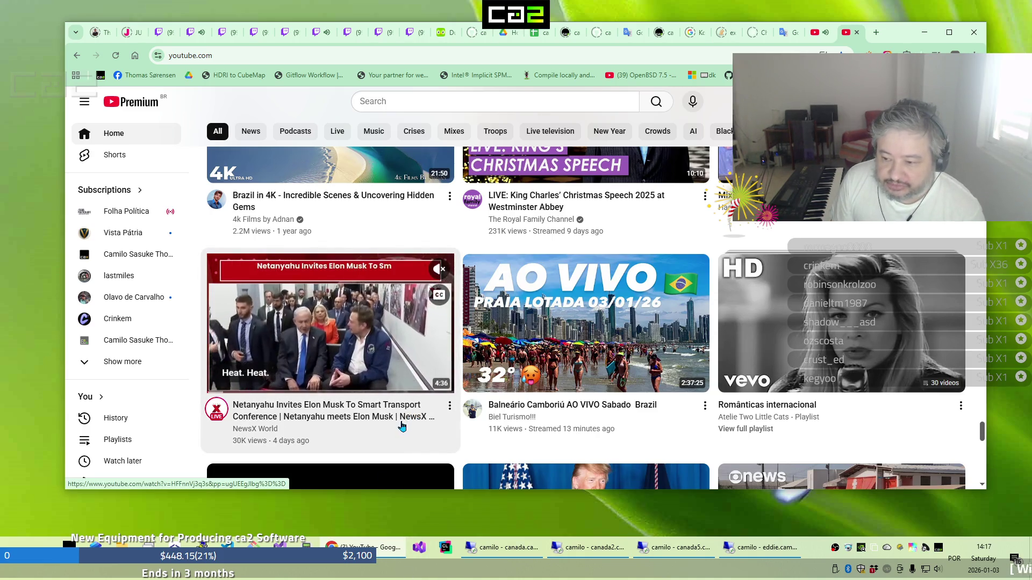
{"action": "scroll", "coordinate": [402, 424], "scroll_direction": "down", "scroll_amount": 3}
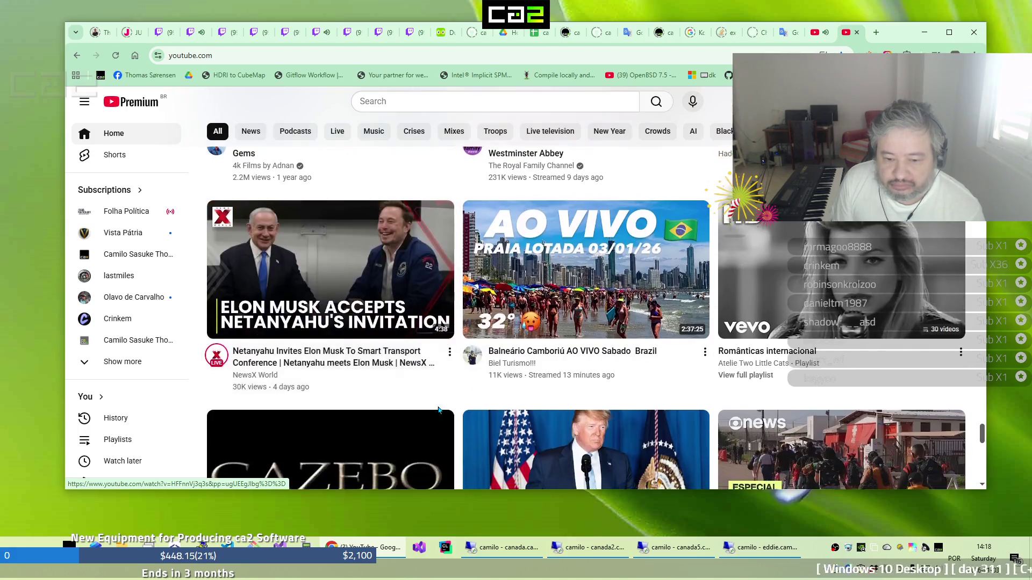
{"action": "scroll", "coordinate": [439, 413], "scroll_direction": "down", "scroll_amount": 1}
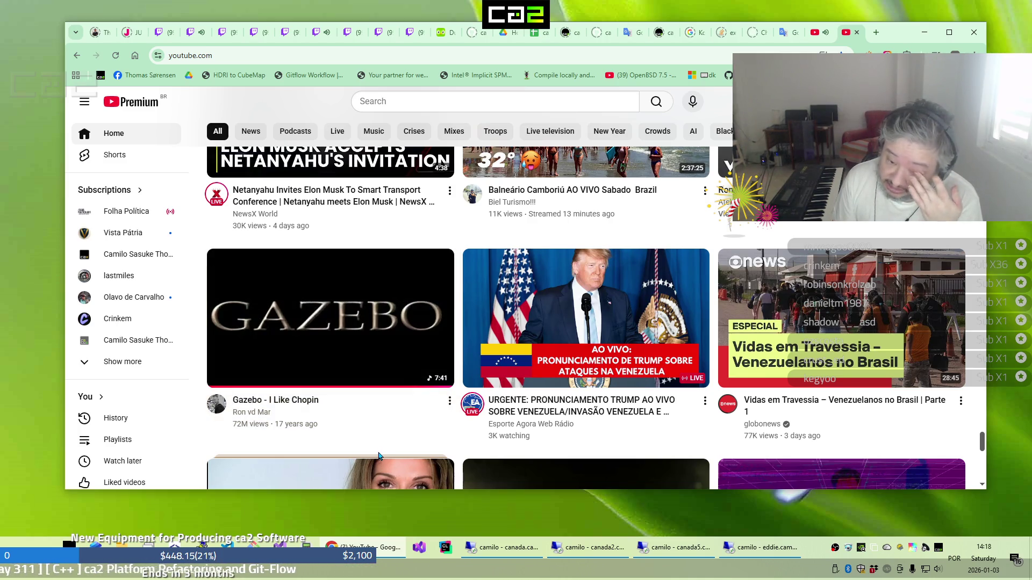
Switch to the live Epoch Times Brasil Trump press conference broadcast
{"action": "mouse_move", "coordinate": [379, 457]}
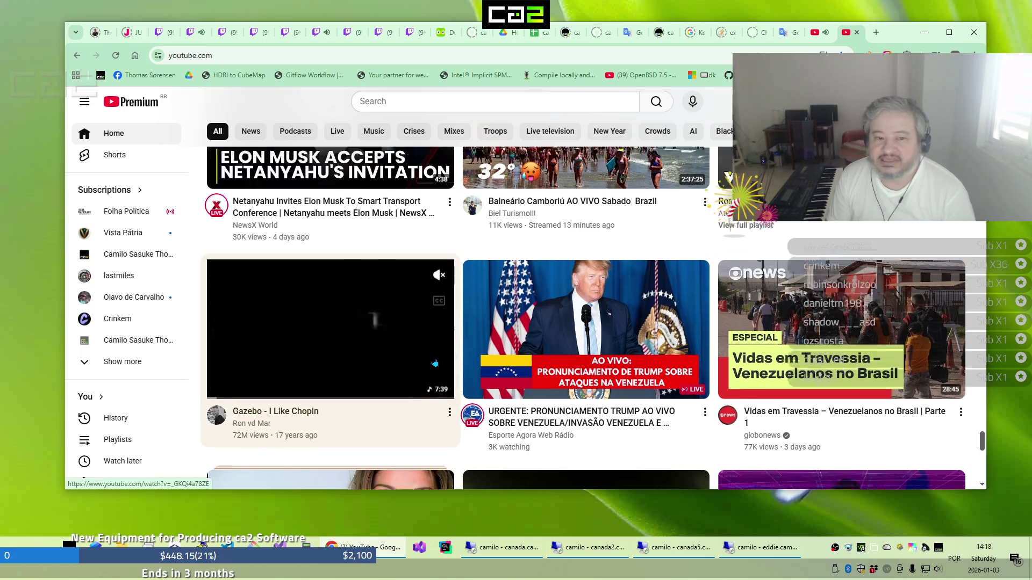
{"action": "scroll", "coordinate": [434, 361], "scroll_direction": "up", "scroll_amount": 10}
{"action": "left_click", "coordinate": [815, 33]}
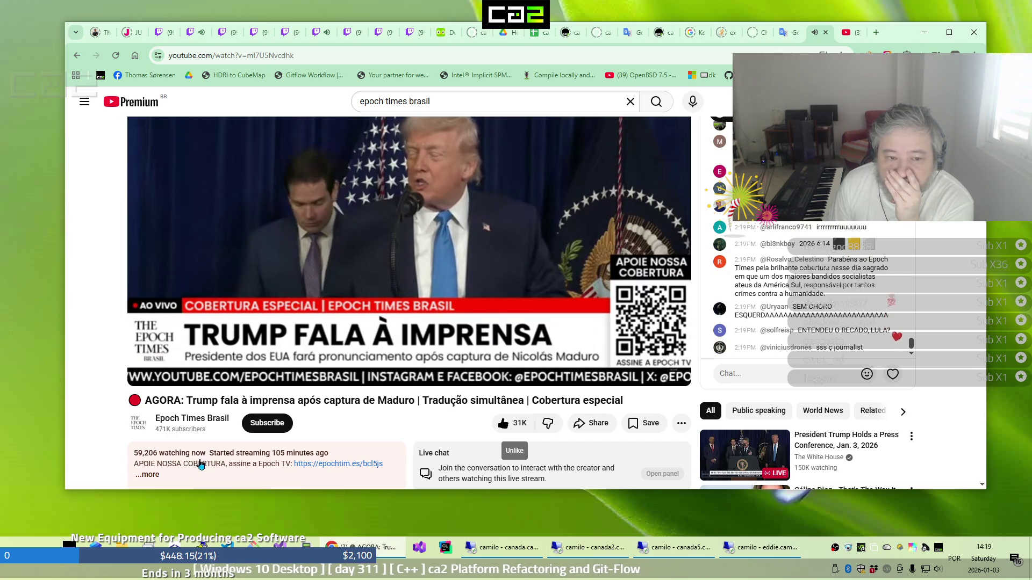
Return to the home feed and scroll to the Lane Brody, FreeBSD install and Happy New Year row
{"action": "scroll", "coordinate": [200, 454], "scroll_direction": "up", "scroll_amount": 1}
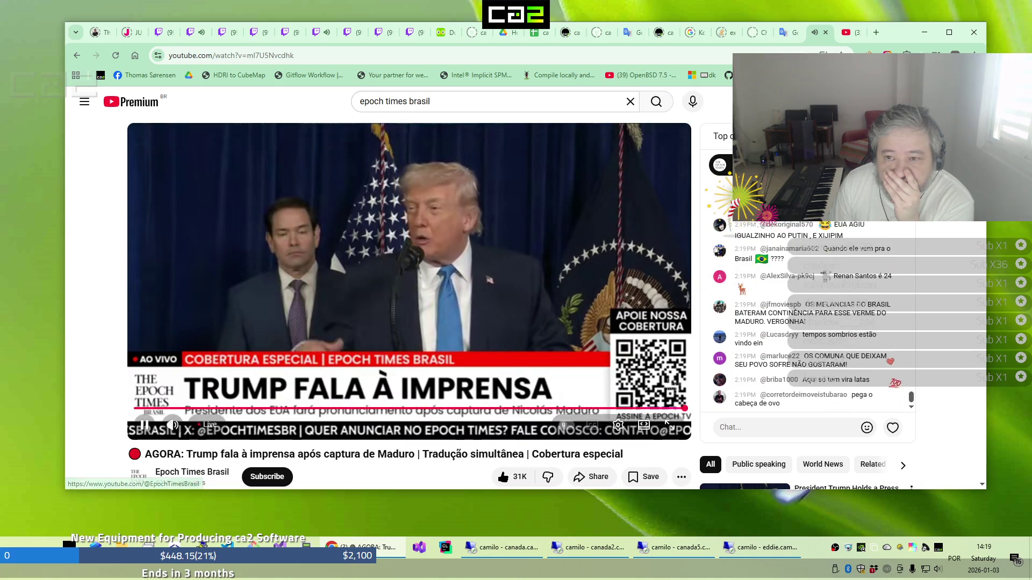
{"action": "left_click", "coordinate": [844, 34]}
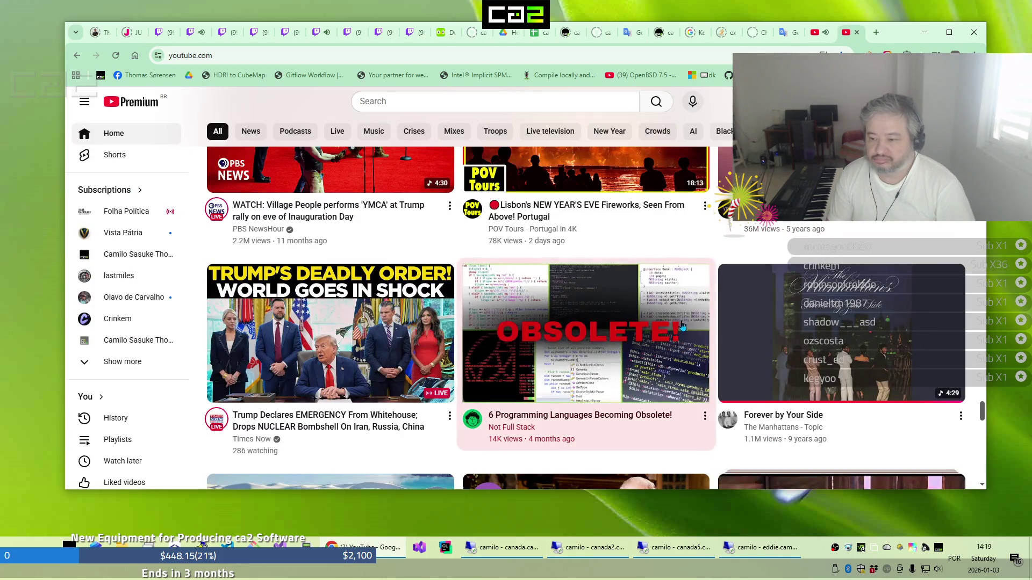
{"action": "scroll", "coordinate": [680, 333], "scroll_direction": "down", "scroll_amount": 3}
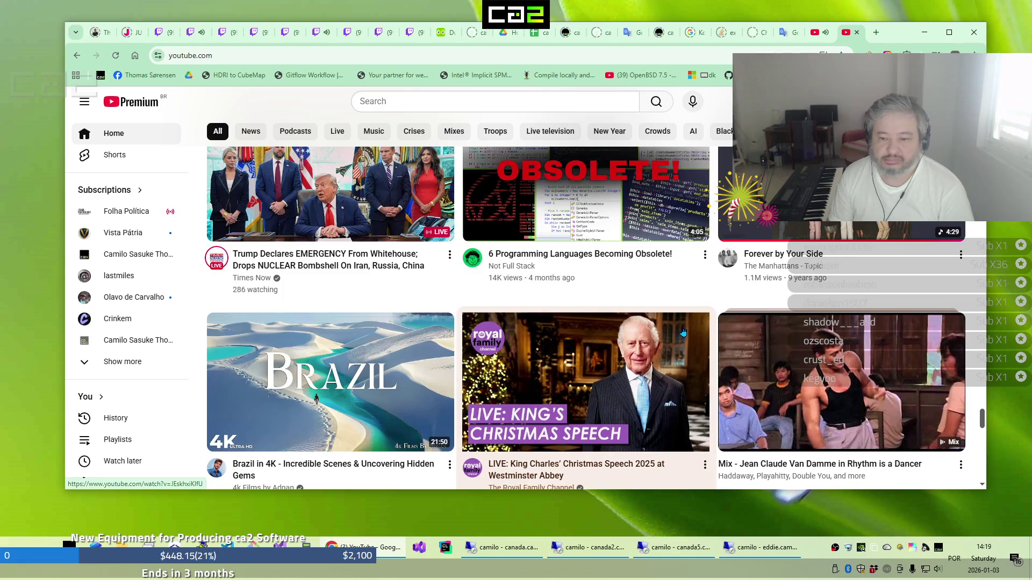
{"action": "scroll", "coordinate": [682, 333], "scroll_direction": "down", "scroll_amount": 5}
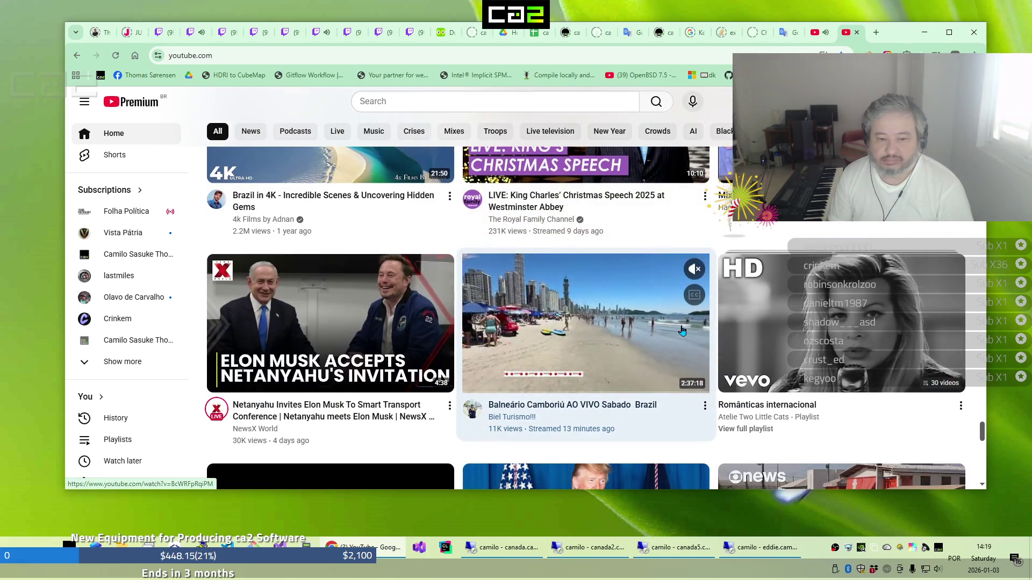
{"action": "scroll", "coordinate": [682, 331], "scroll_direction": "down", "scroll_amount": 2}
{"action": "scroll", "coordinate": [681, 330], "scroll_direction": "down", "scroll_amount": 2}
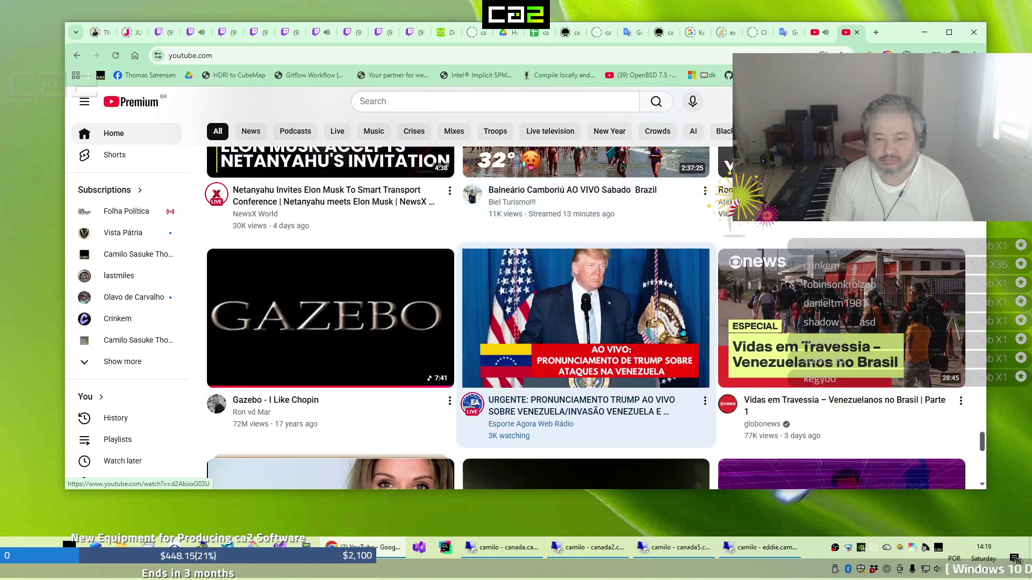
{"action": "scroll", "coordinate": [683, 333], "scroll_direction": "down", "scroll_amount": 3}
{"action": "scroll", "coordinate": [682, 334], "scroll_direction": "down", "scroll_amount": 3}
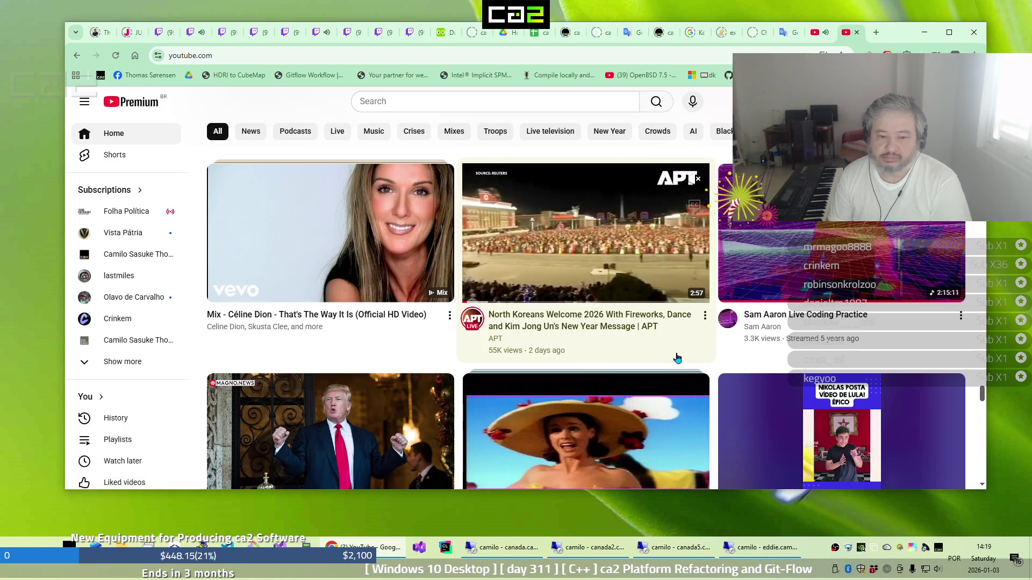
{"action": "scroll", "coordinate": [677, 359], "scroll_direction": "down", "scroll_amount": 2}
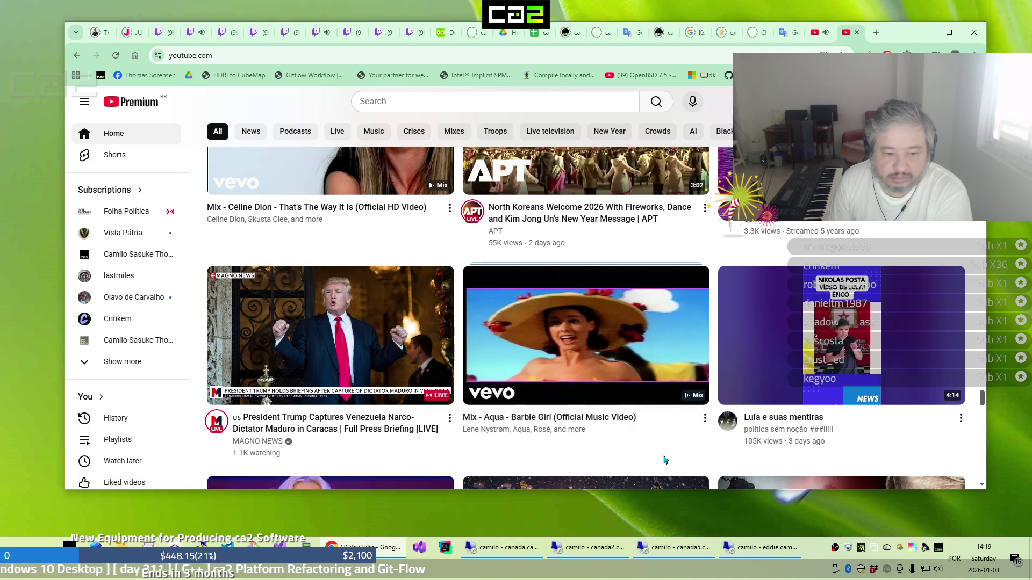
{"action": "scroll", "coordinate": [665, 460], "scroll_direction": "down", "scroll_amount": 1}
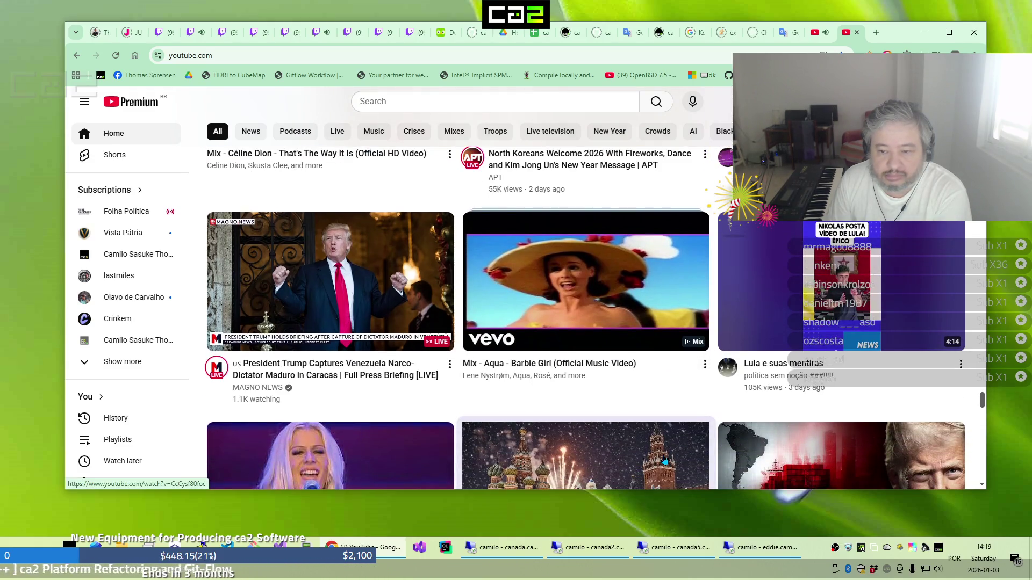
{"action": "scroll", "coordinate": [664, 459], "scroll_direction": "down", "scroll_amount": 2}
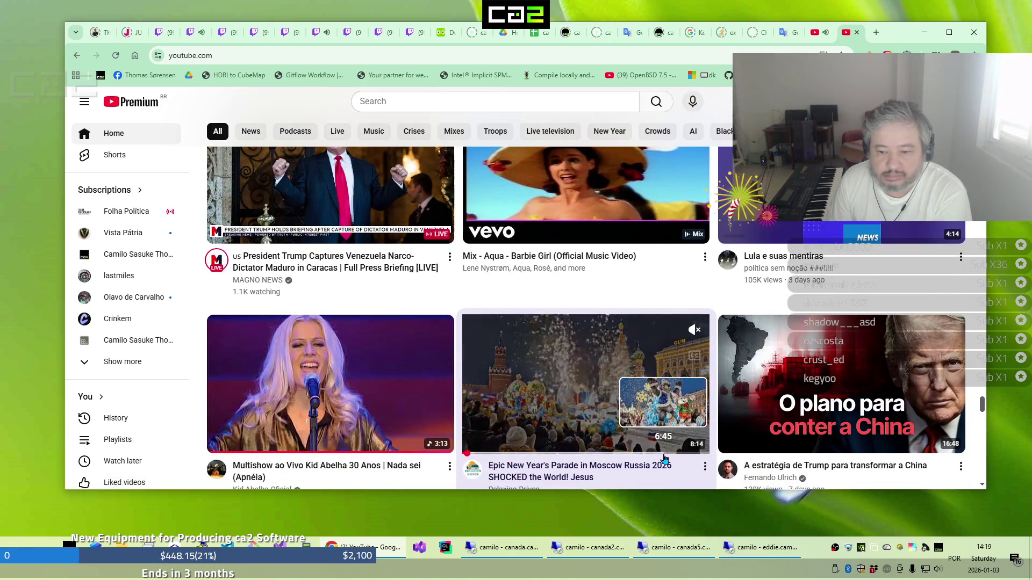
{"action": "scroll", "coordinate": [665, 459], "scroll_direction": "down", "scroll_amount": 2}
{"action": "scroll", "coordinate": [664, 461], "scroll_direction": "down", "scroll_amount": 2}
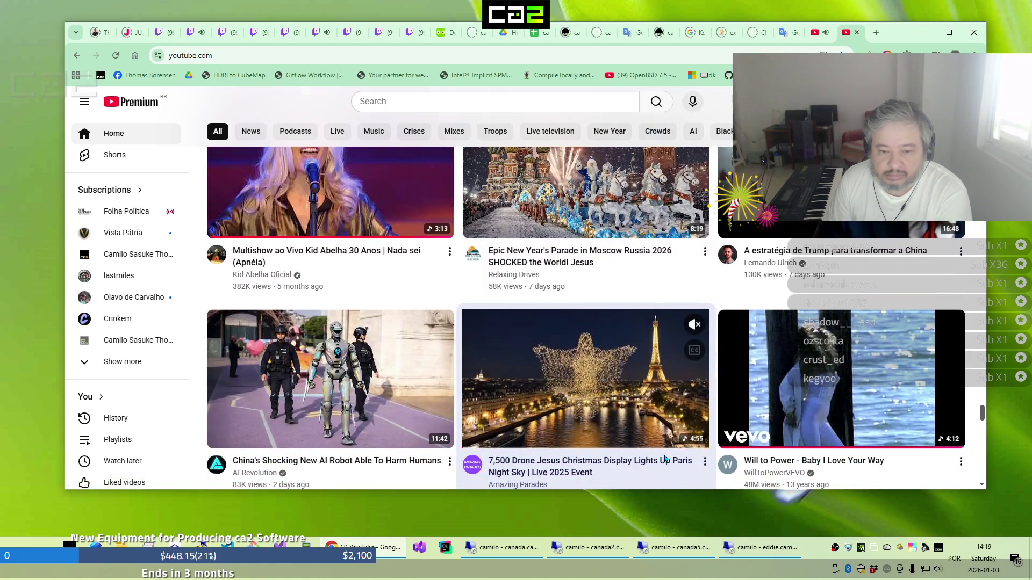
{"action": "scroll", "coordinate": [664, 459], "scroll_direction": "down", "scroll_amount": 1}
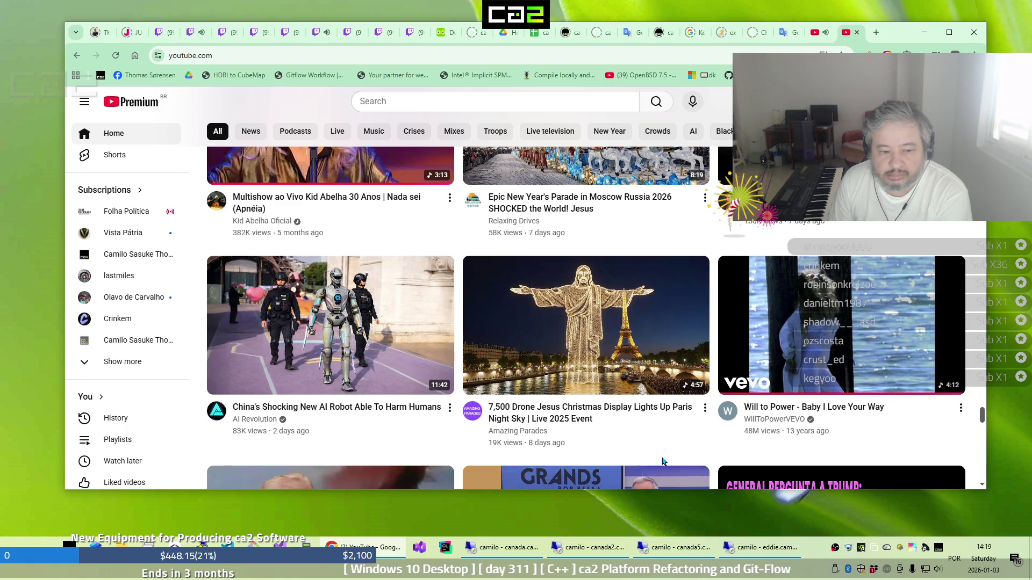
{"action": "scroll", "coordinate": [663, 461], "scroll_direction": "down", "scroll_amount": 2}
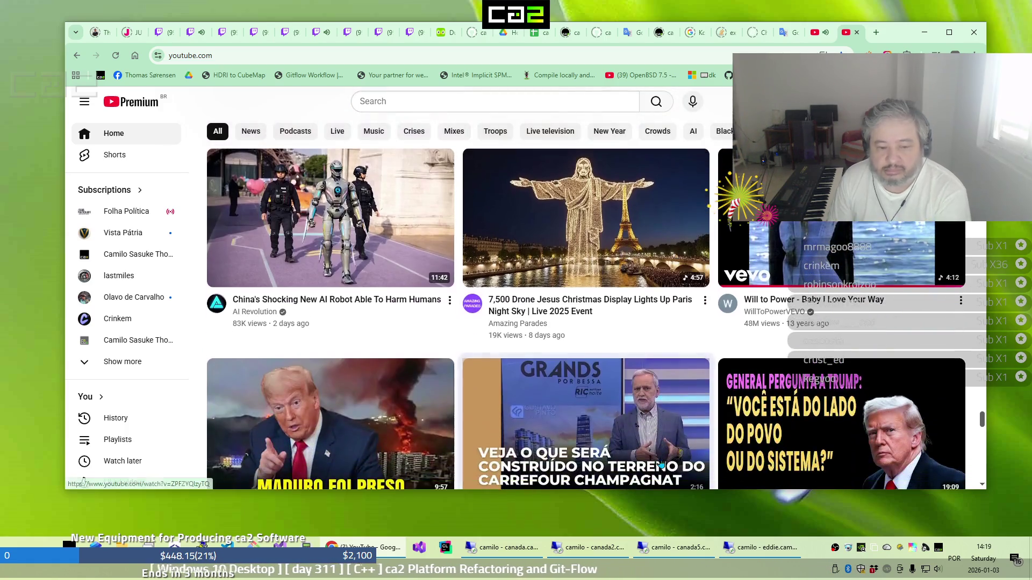
{"action": "scroll", "coordinate": [660, 461], "scroll_direction": "down", "scroll_amount": 2}
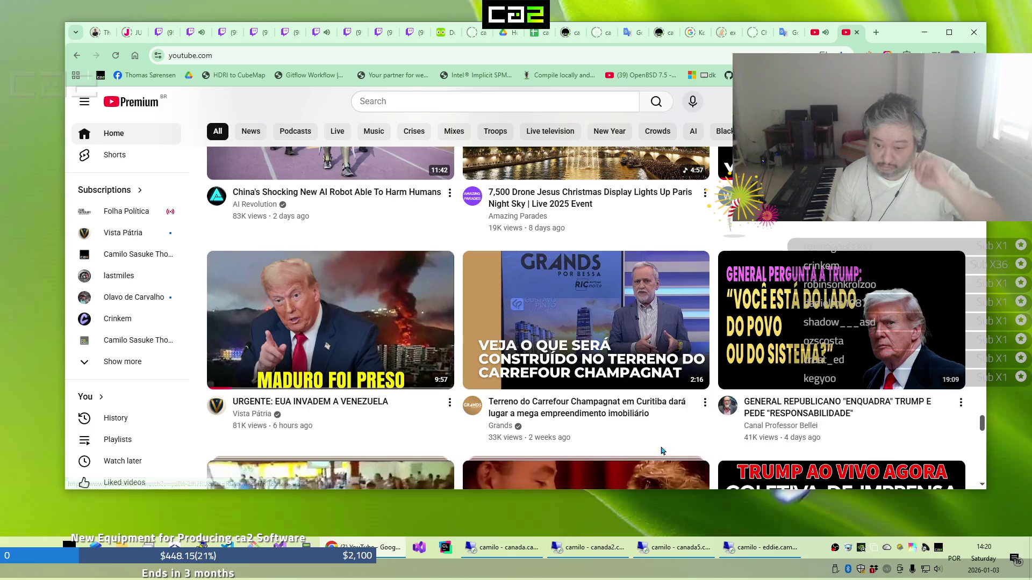
{"action": "scroll", "coordinate": [666, 420], "scroll_direction": "down", "scroll_amount": 2}
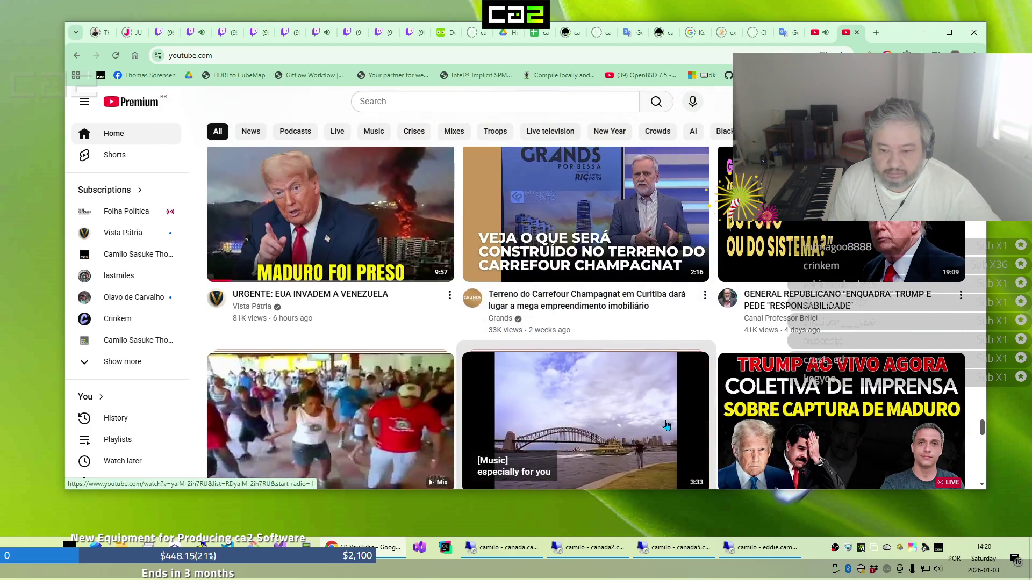
{"action": "scroll", "coordinate": [666, 420], "scroll_direction": "down", "scroll_amount": 1}
{"action": "scroll", "coordinate": [666, 426], "scroll_direction": "down", "scroll_amount": 3}
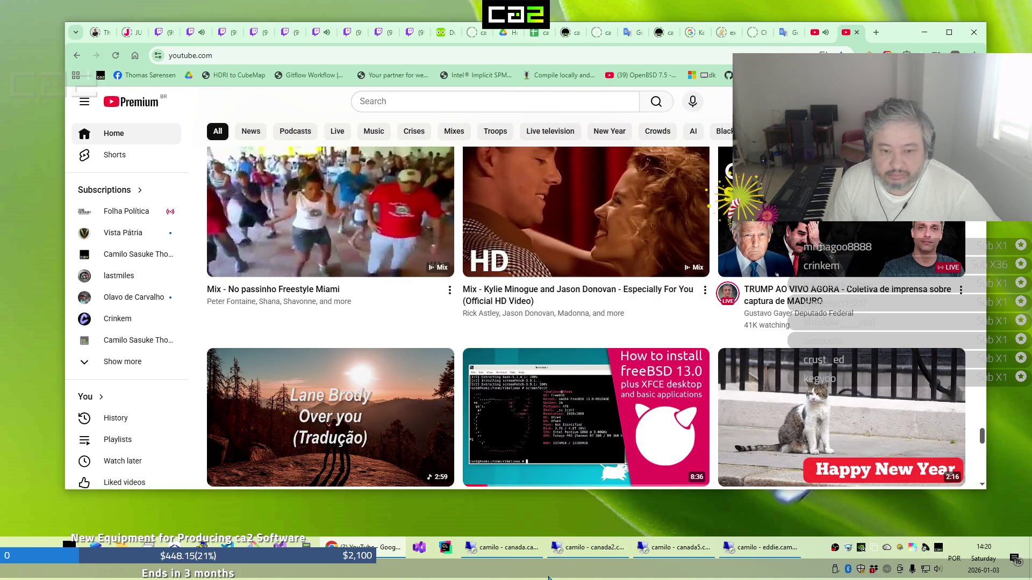
Return to the live Epoch Times Brasil 'Trump fala à imprensa' stream
{"action": "left_click", "coordinate": [813, 30]}
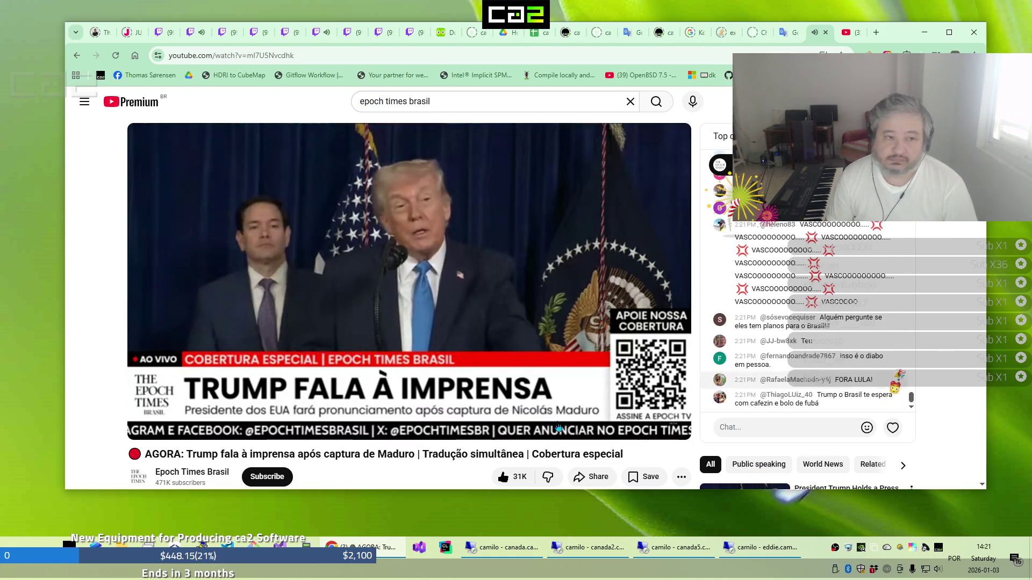
Close the offline Reydempto Twitch channel and flip through the WendelboLoL and toastlaf streams
{"action": "left_click", "coordinate": [162, 37]}
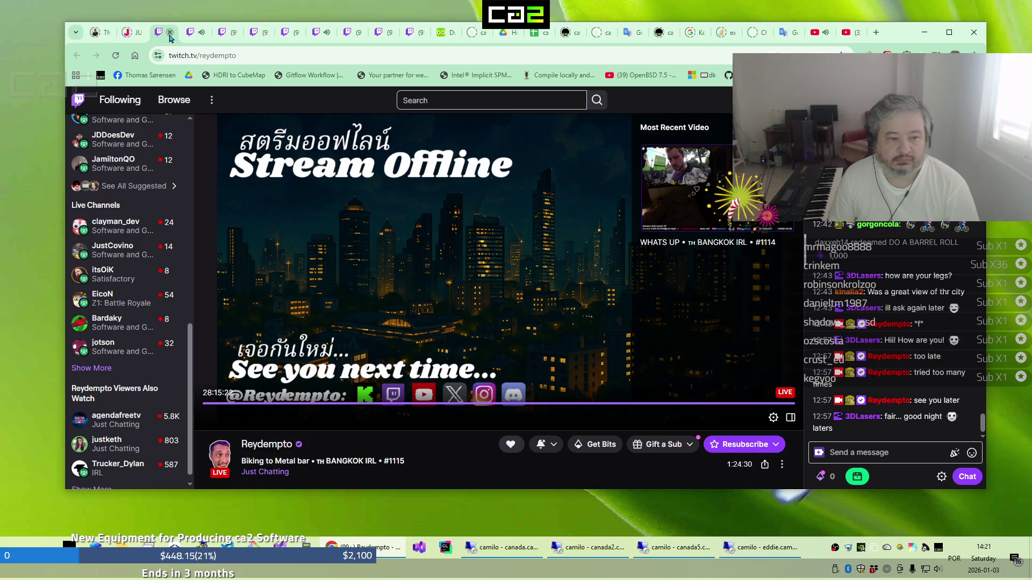
{"action": "left_click", "coordinate": [170, 36]}
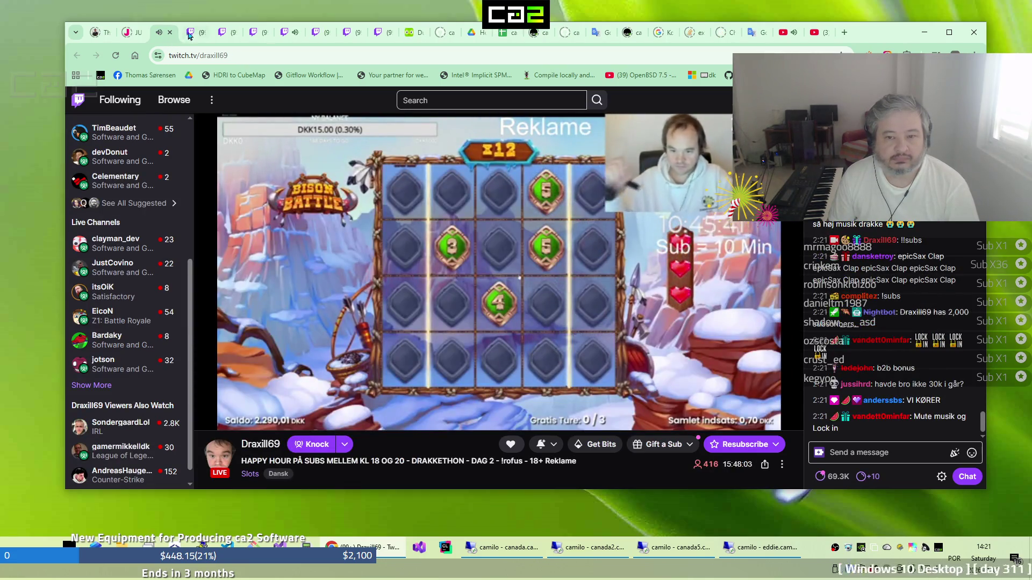
{"action": "left_click", "coordinate": [192, 35]}
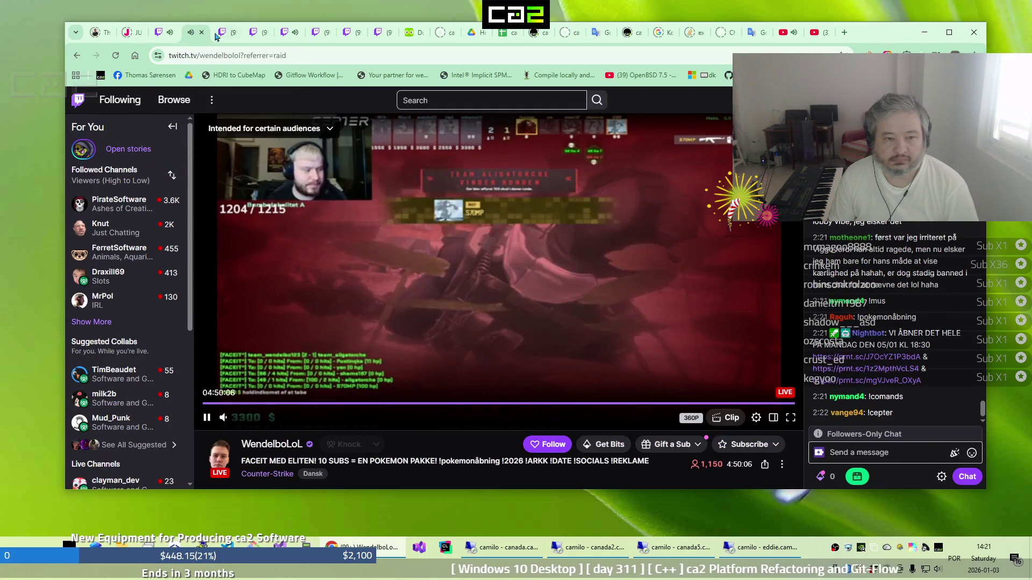
{"action": "left_click", "coordinate": [218, 36]}
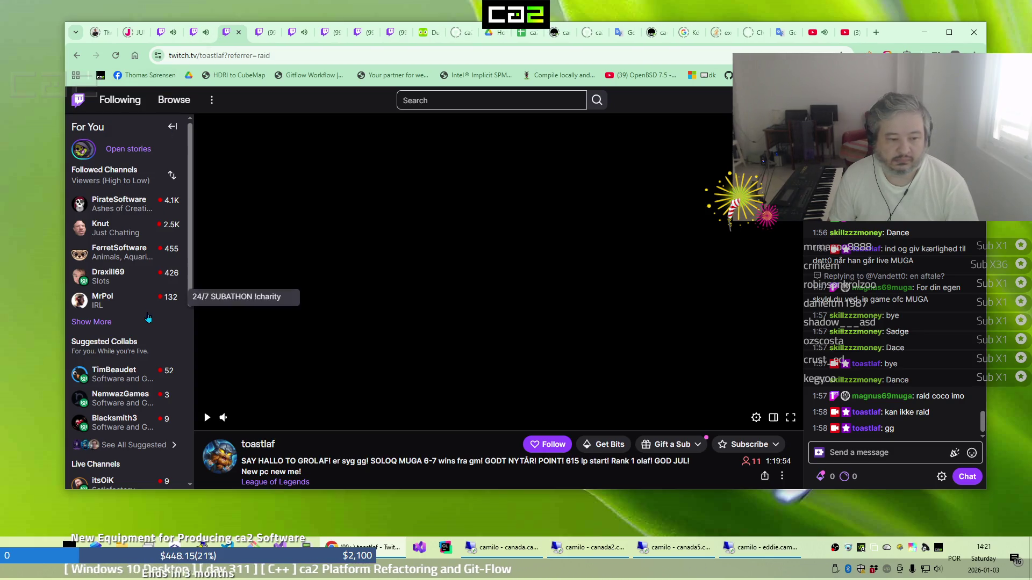
Expand the followed channels list, close the stream playing sound, and switch to the remote desktop
{"action": "scroll", "coordinate": [149, 318], "scroll_direction": "down", "scroll_amount": 1}
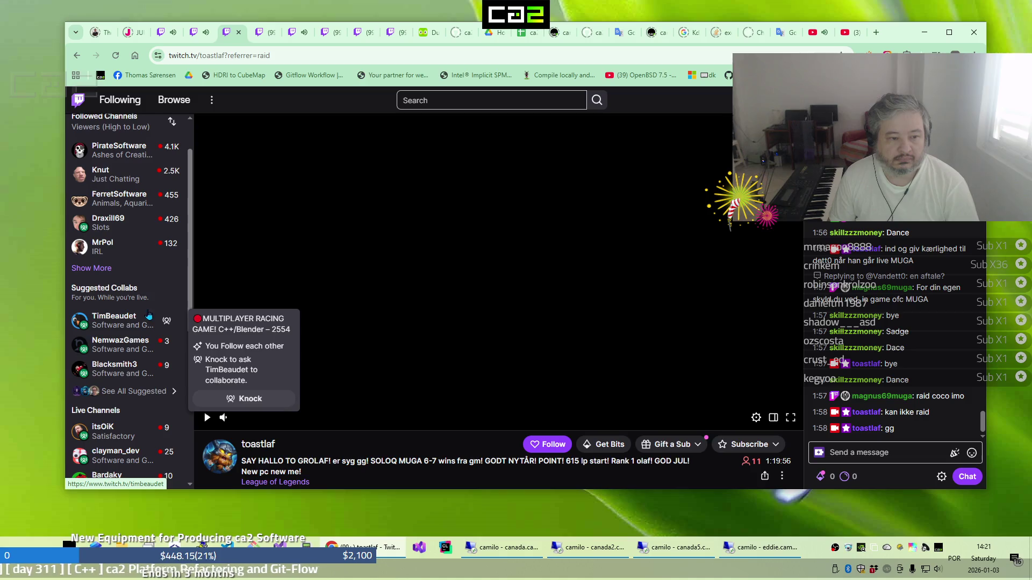
{"action": "left_click", "coordinate": [96, 268]}
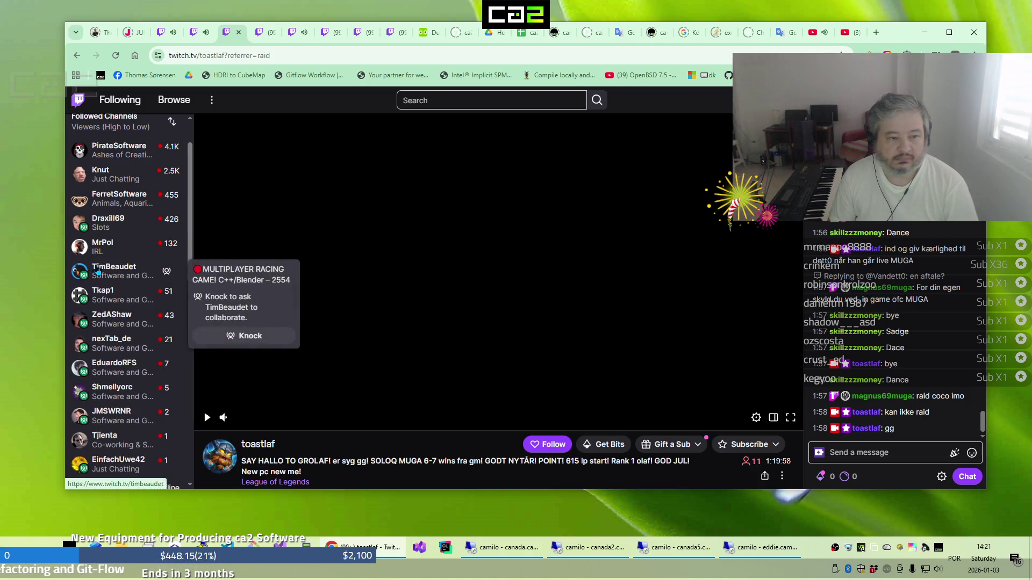
{"action": "scroll", "coordinate": [161, 207], "scroll_direction": "down", "scroll_amount": 1}
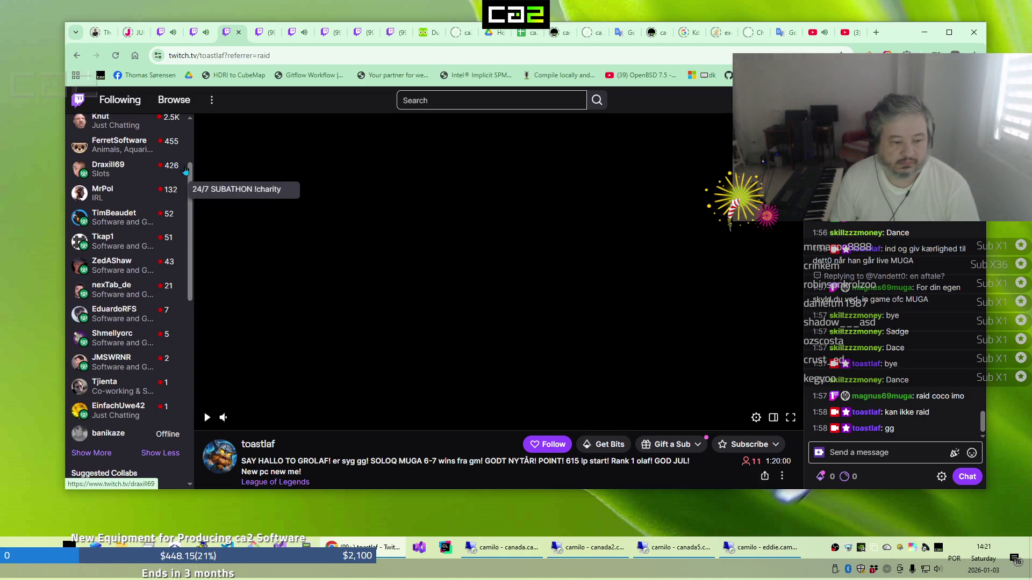
{"action": "left_click", "coordinate": [196, 36]}
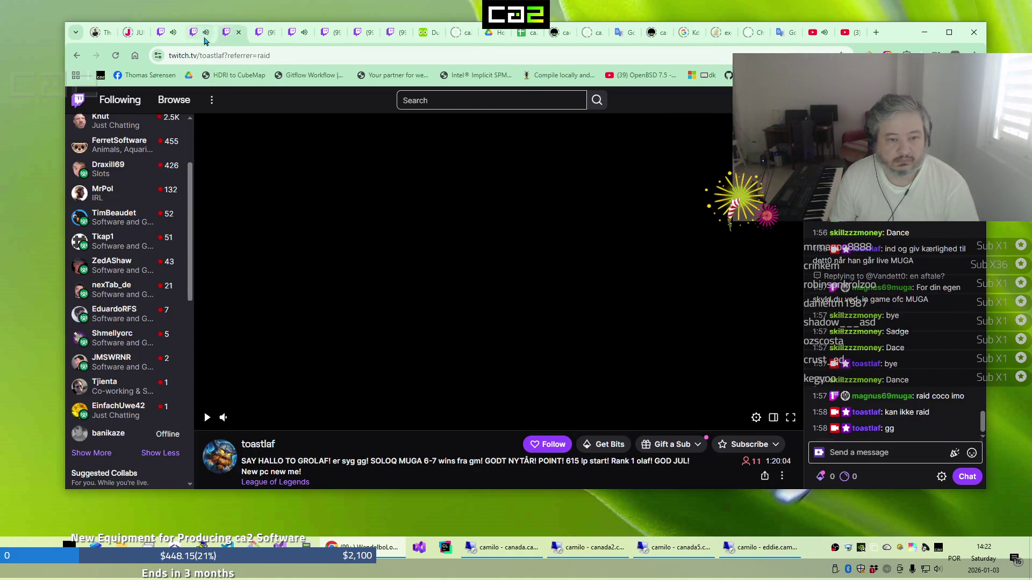
{"action": "middle_click", "coordinate": [204, 38]}
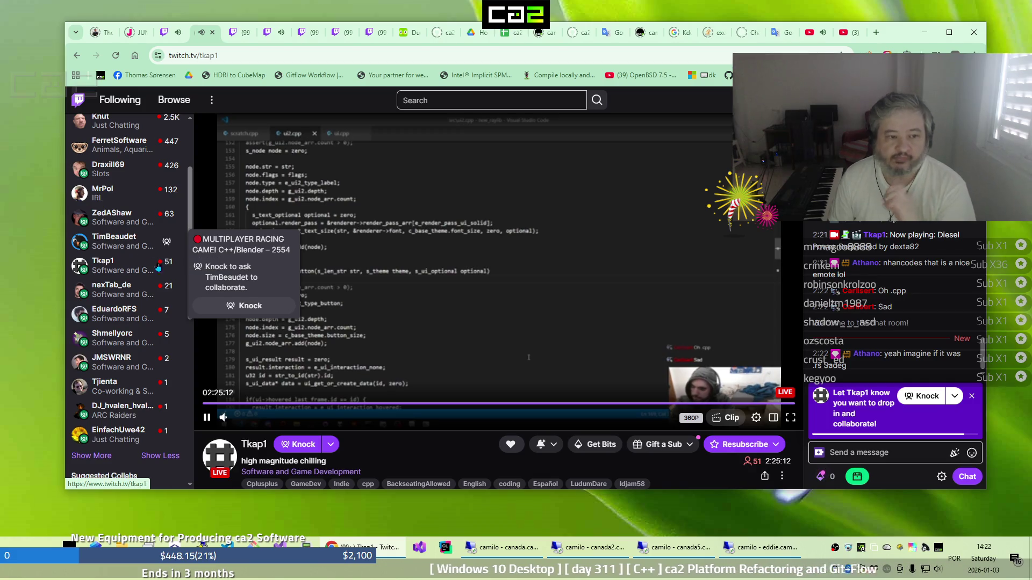
{"action": "left_click", "coordinate": [484, 559]}
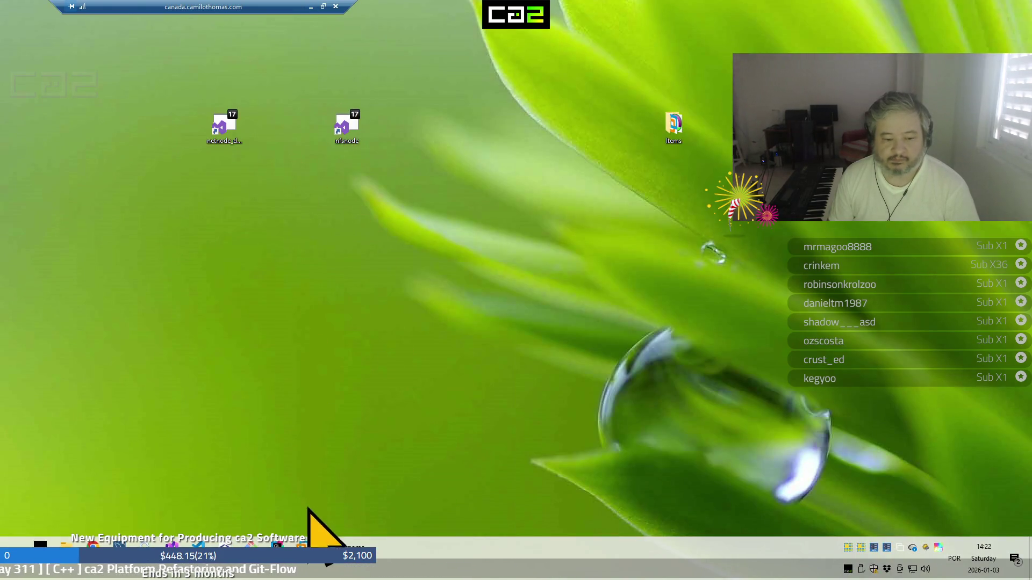
Bring up the remote VMware Workstation library listing the gnome virtual machines
{"action": "left_click", "coordinate": [344, 561]}
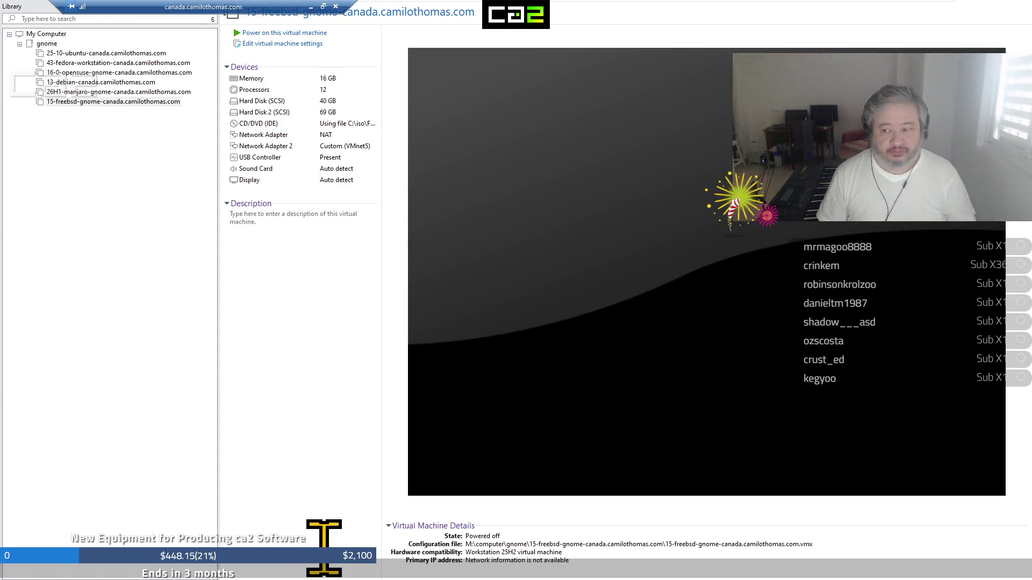
Minimize the remote session to return to Tkap1's Twitch stream in the browser
{"action": "left_click", "coordinate": [311, 10]}
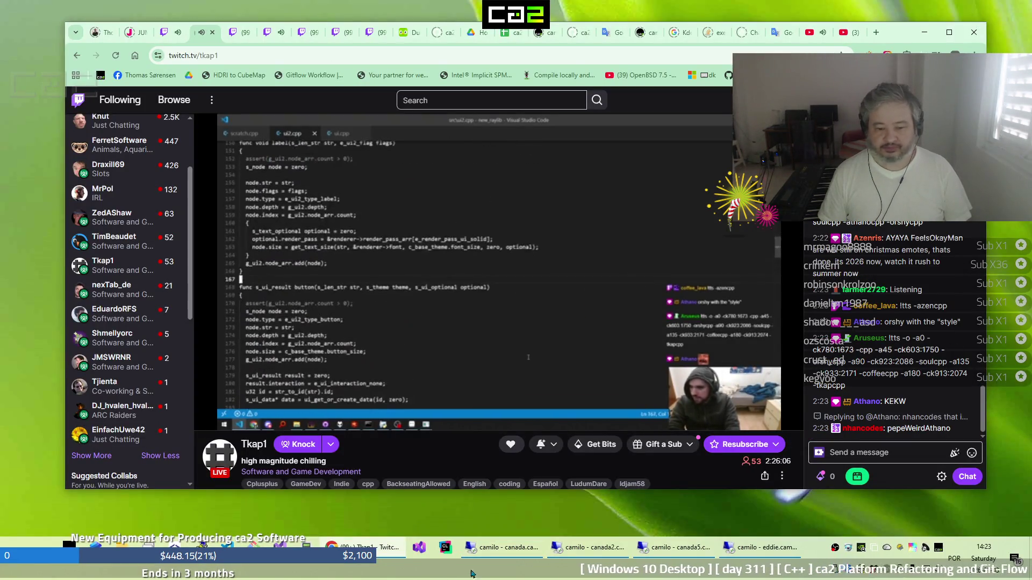
Switch to the canada2 remote session and bring up its VMware library with 13-debian-kde-canada2
{"action": "left_click", "coordinate": [508, 551]}
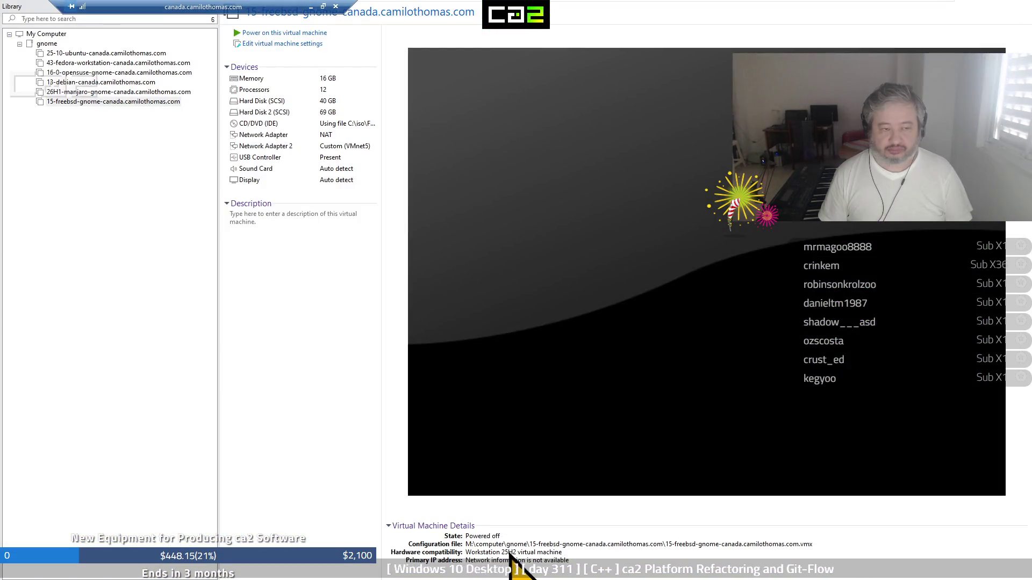
{"action": "left_click", "coordinate": [311, 8]}
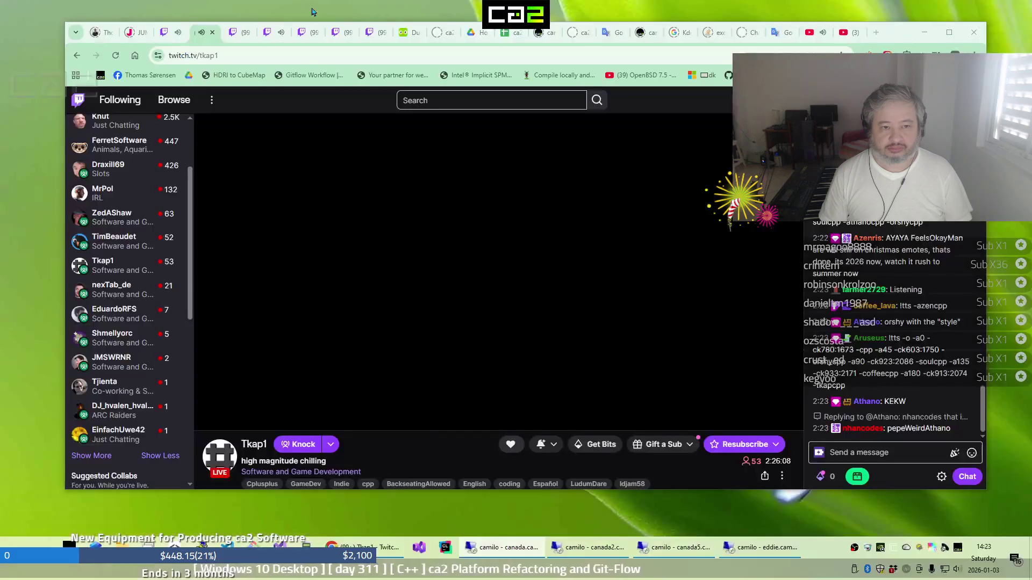
{"action": "left_click", "coordinate": [589, 551]}
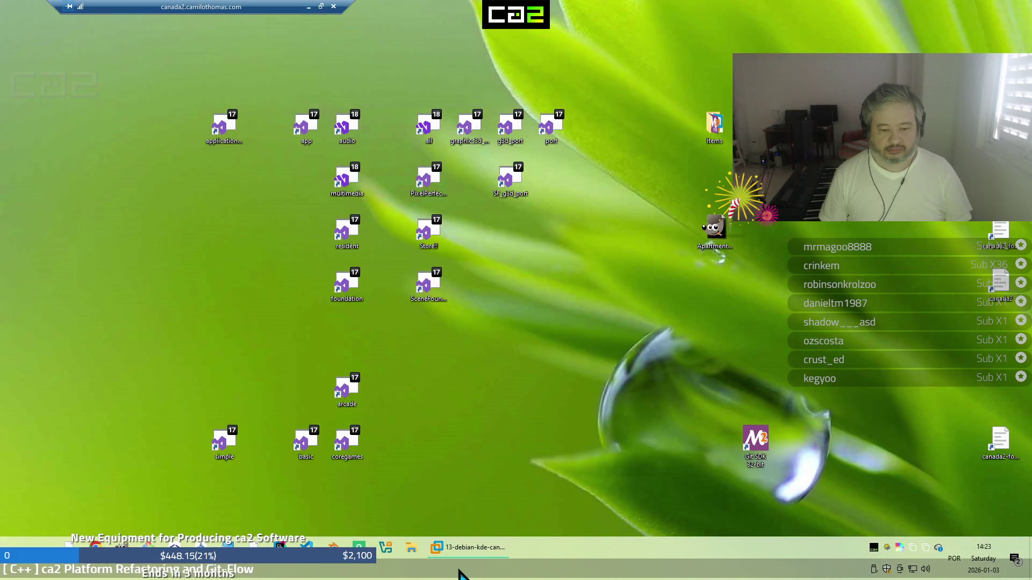
{"action": "left_click", "coordinate": [471, 556]}
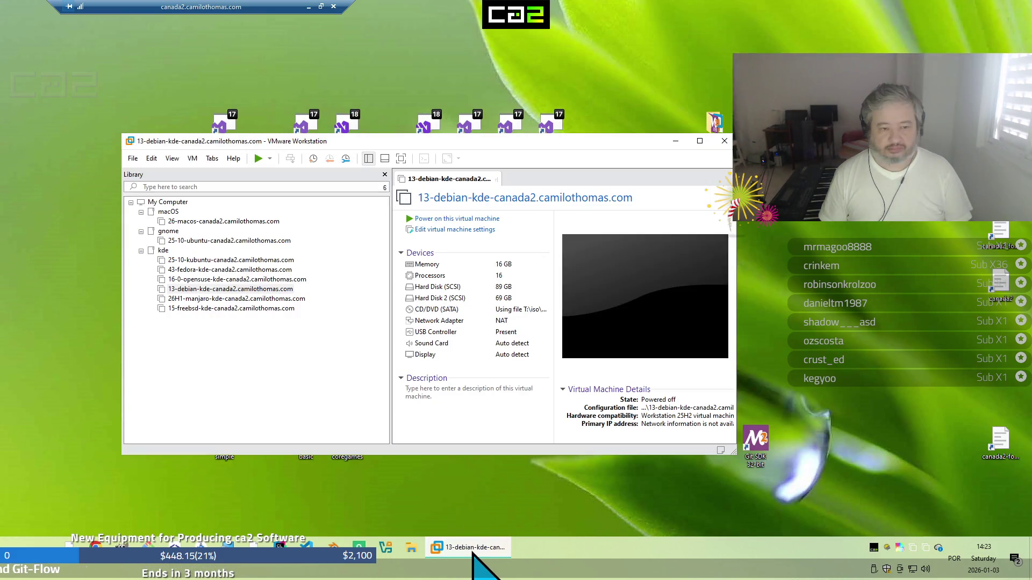
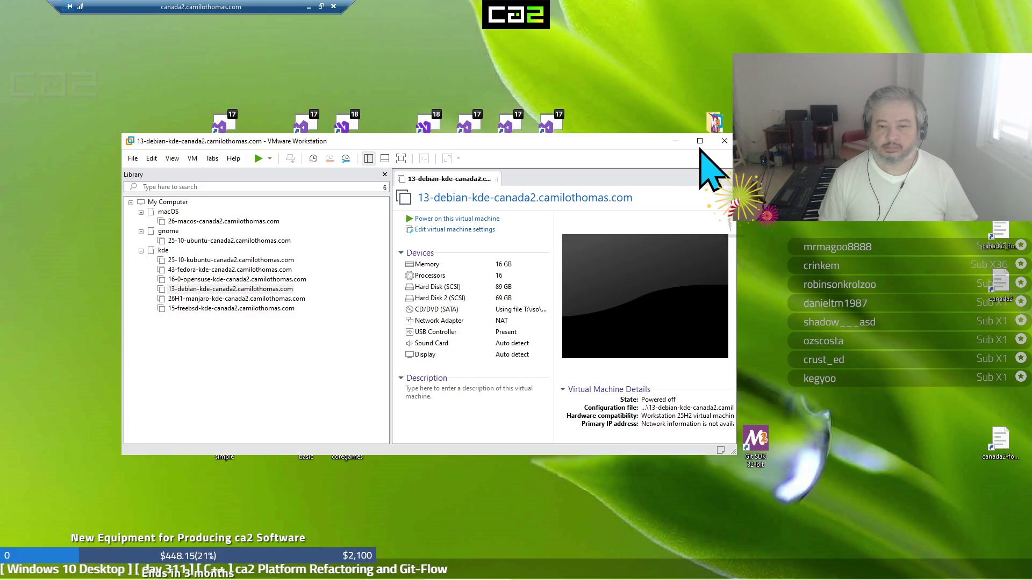
Maximize the VMware Workstation window showing the Debian KDE machine's summary
{"action": "left_click", "coordinate": [699, 140]}
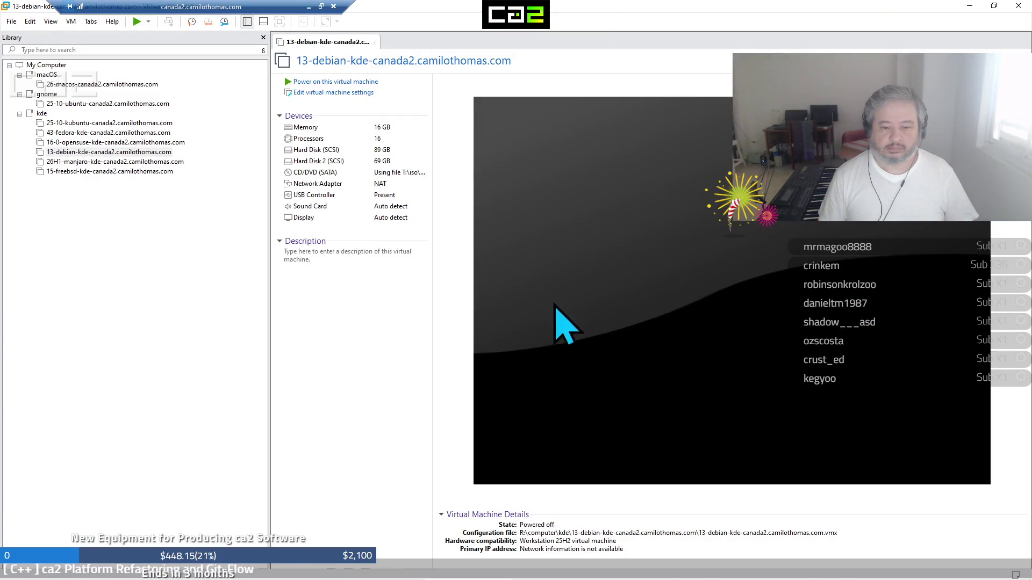
{"action": "mouse_move", "coordinate": [518, 578]}
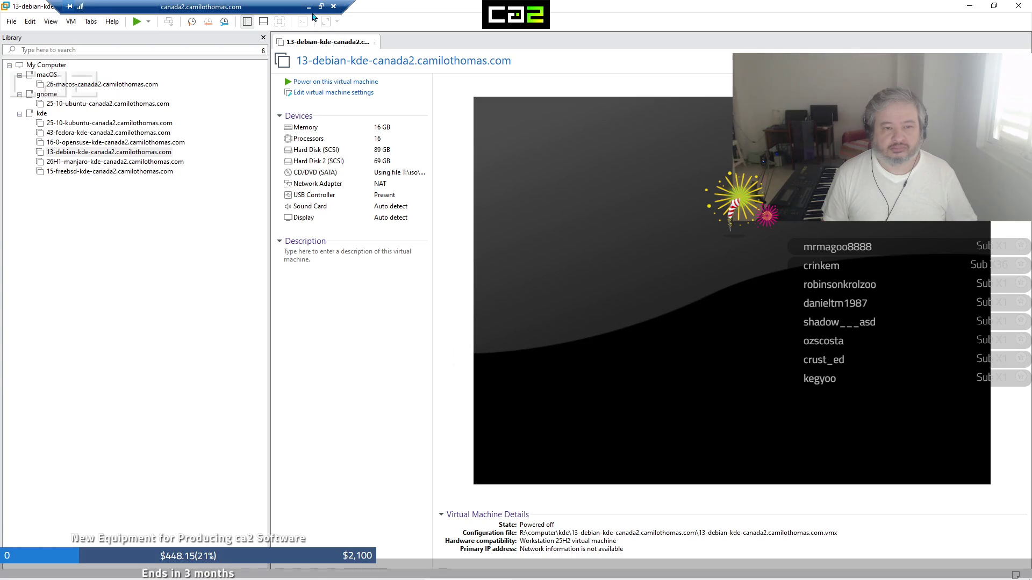
Minimize VMware Workstation to reveal the Twitch stream in Chrome
{"action": "left_click", "coordinate": [312, 14]}
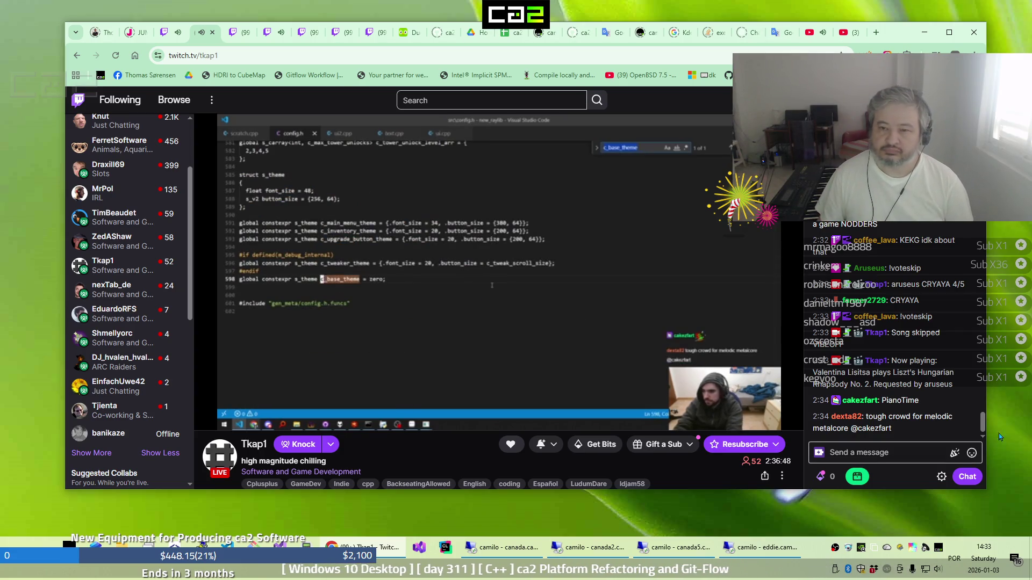
{"action": "left_click", "coordinate": [806, 35]}
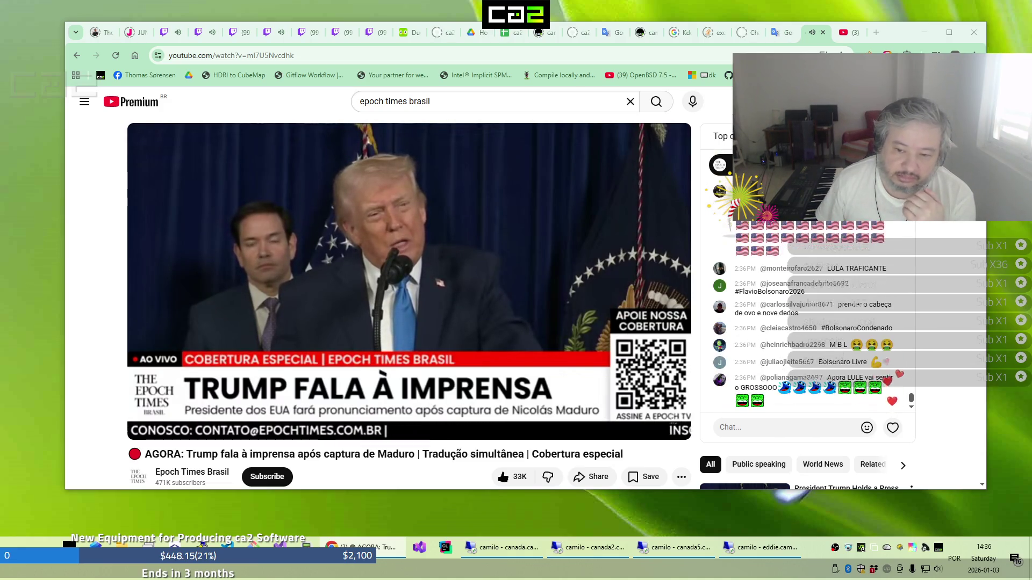
Scroll down to show the Epoch Times live stream's description and live chat
{"action": "scroll", "coordinate": [392, 476], "scroll_direction": "down", "scroll_amount": 1}
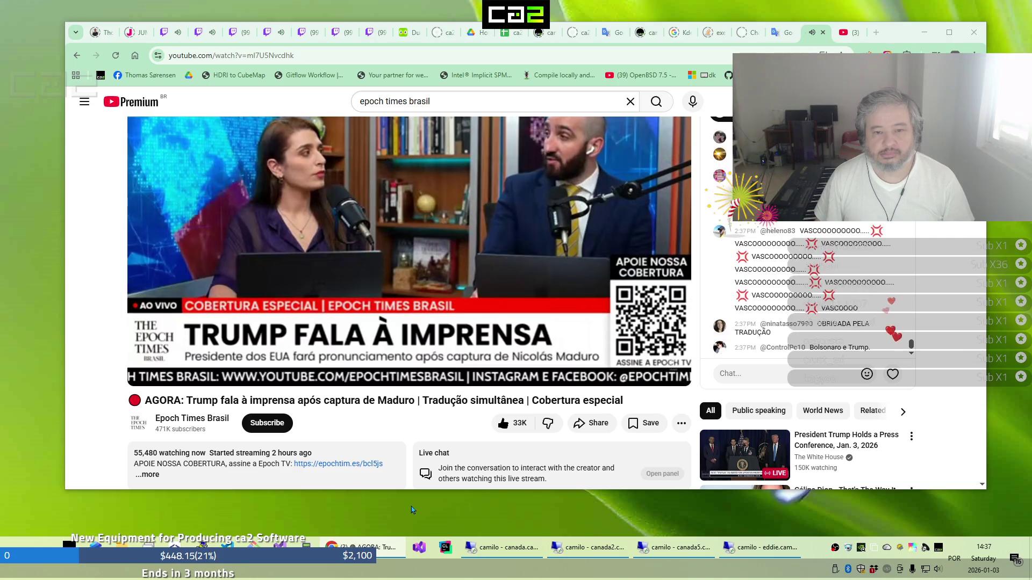
Close the Epoch Times video, browse the YouTube home feed, and return to Tkap1's Twitch stream
{"action": "left_click", "coordinate": [823, 33]}
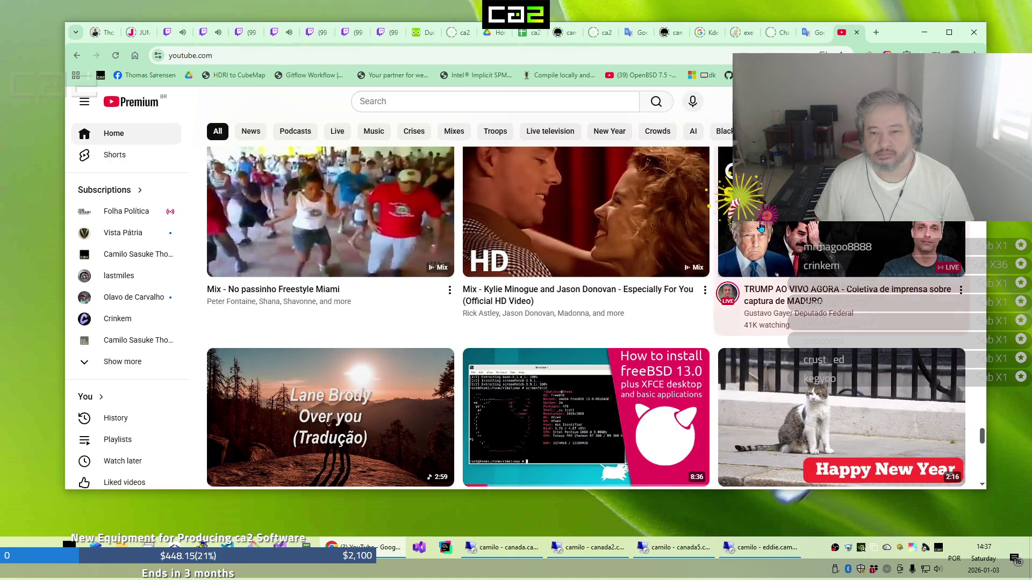
{"action": "mouse_move", "coordinate": [737, 380]}
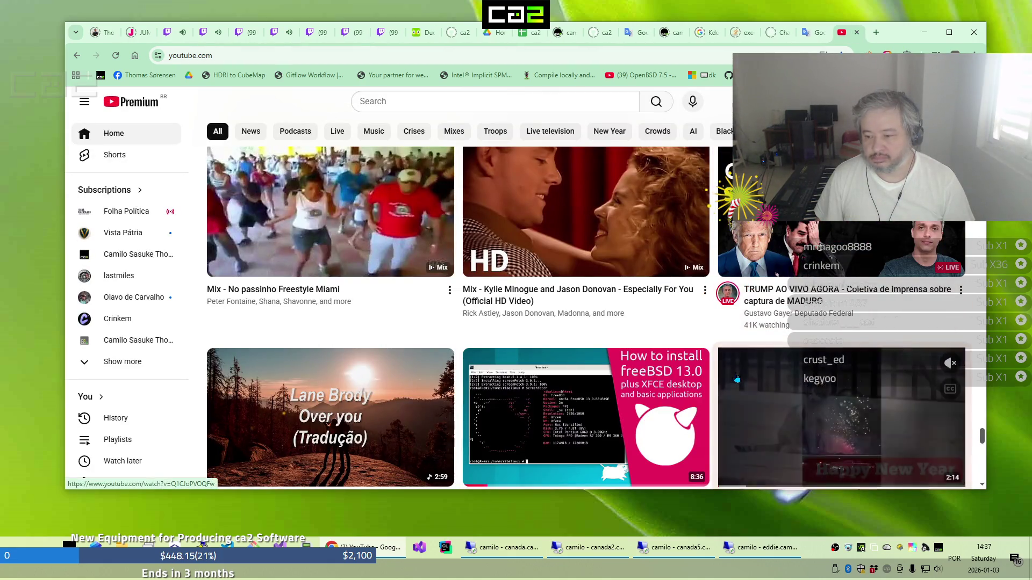
{"action": "scroll", "coordinate": [579, 345], "scroll_direction": "up", "scroll_amount": 3}
{"action": "scroll", "coordinate": [578, 344], "scroll_direction": "up", "scroll_amount": 15}
{"action": "scroll", "coordinate": [578, 344], "scroll_direction": "up", "scroll_amount": 15}
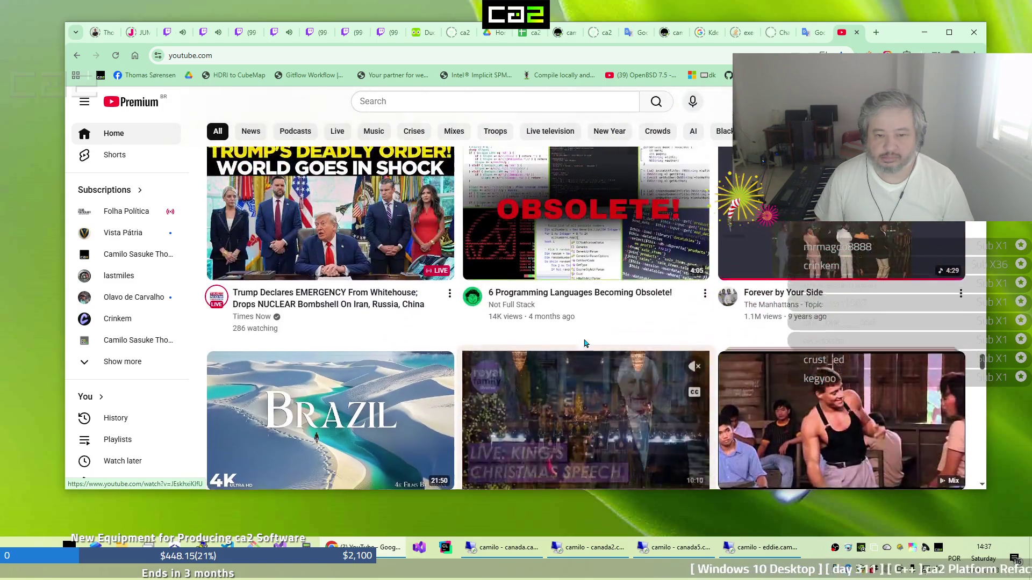
{"action": "scroll", "coordinate": [586, 343], "scroll_direction": "up", "scroll_amount": 6}
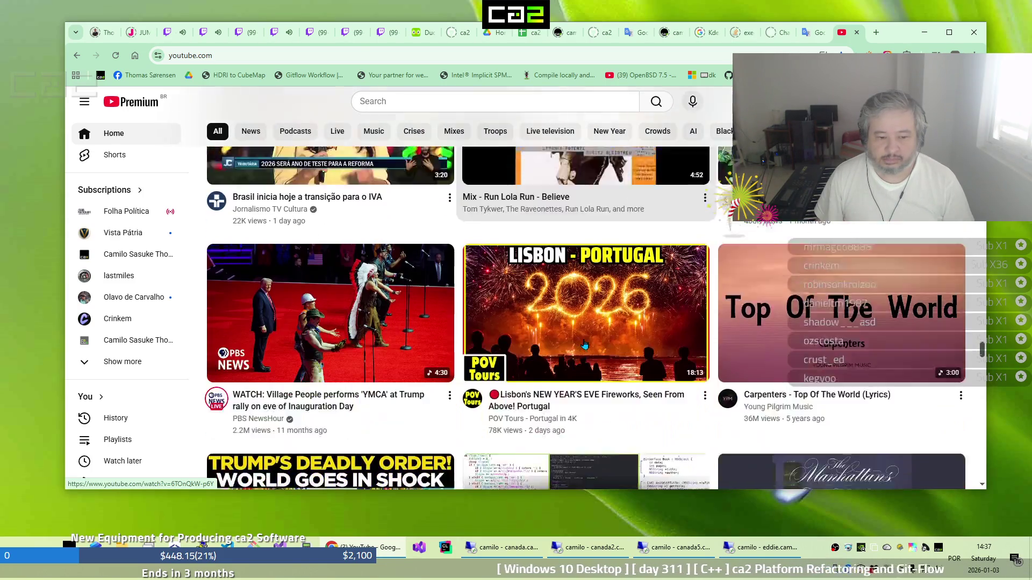
{"action": "scroll", "coordinate": [585, 344], "scroll_direction": "down", "scroll_amount": 1}
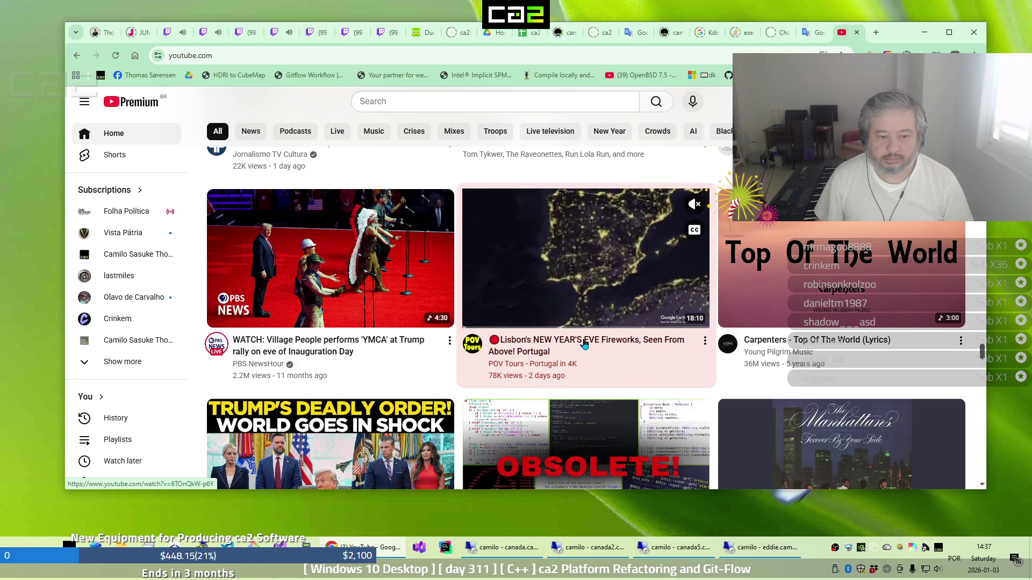
{"action": "key", "text": "ctrl+6"}
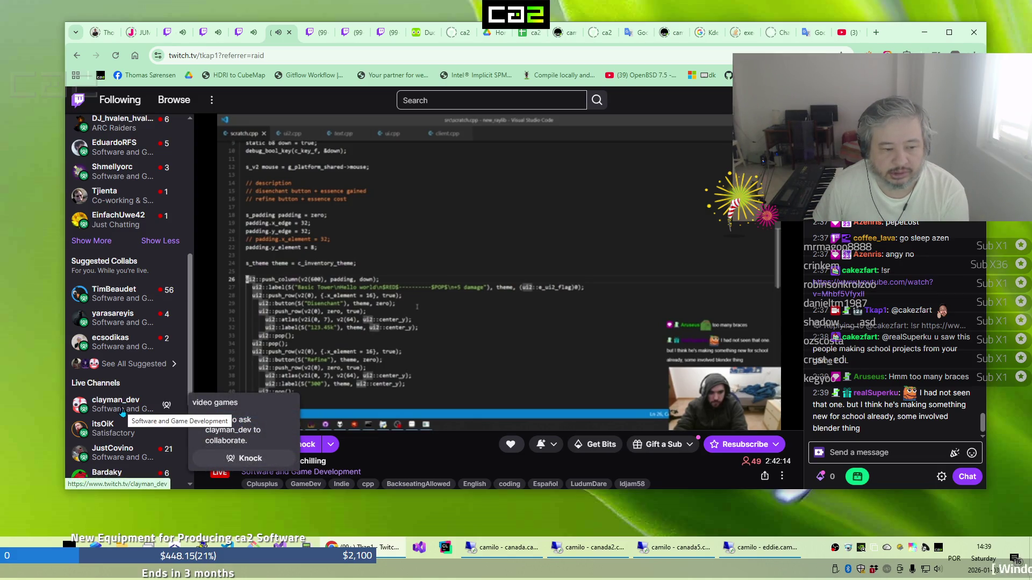
Open clayman_dev's channel in a background tab, view it, then close it
{"action": "middle_click", "coordinate": [121, 411]}
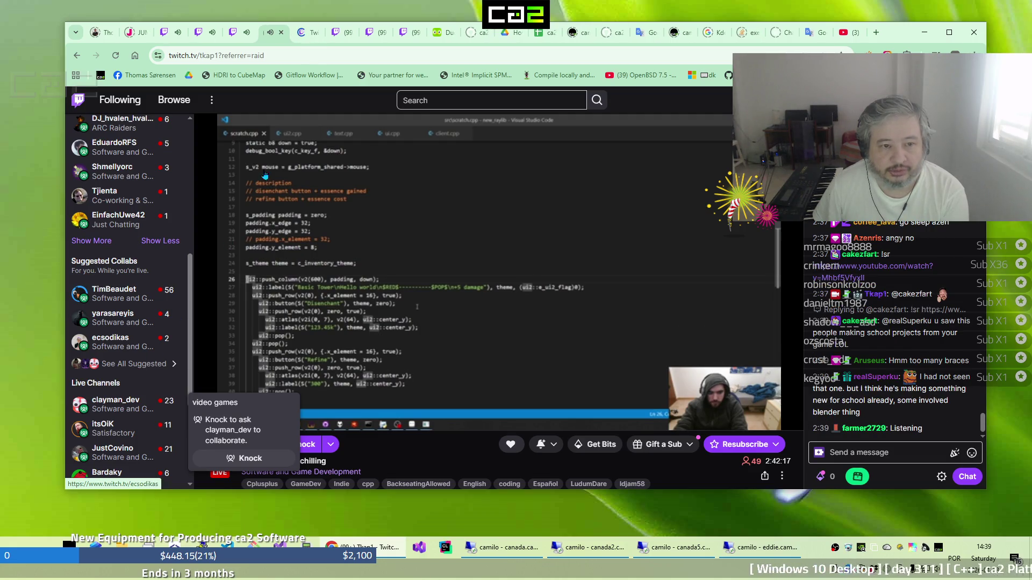
{"action": "left_click", "coordinate": [299, 34]}
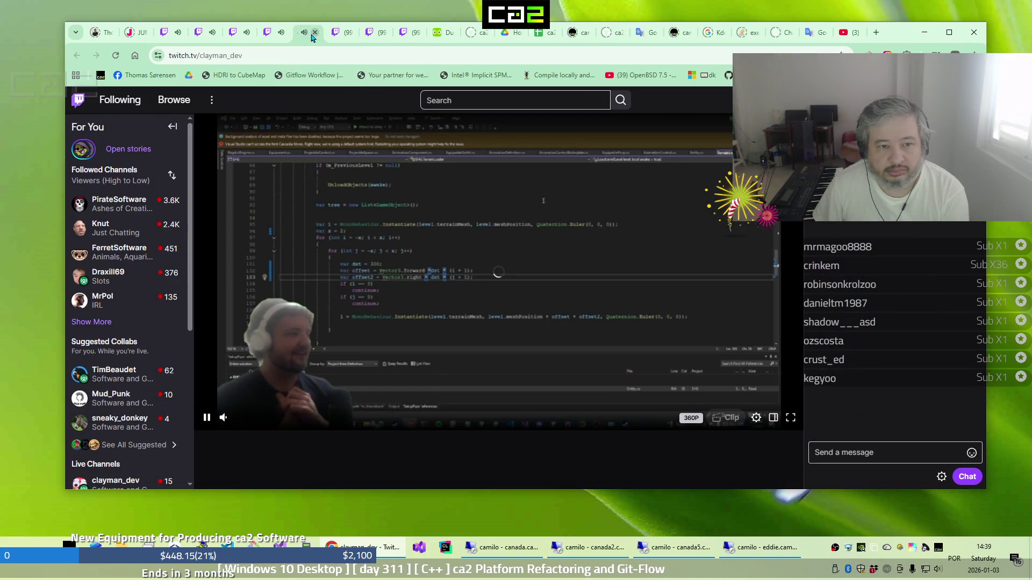
{"action": "left_click", "coordinate": [314, 32]}
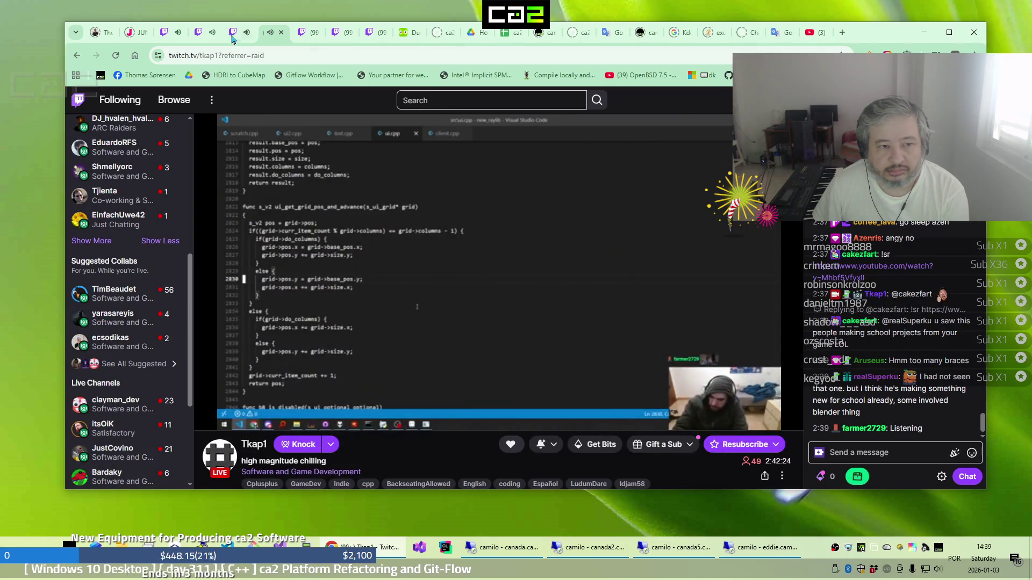
Cycle through the Draxill69, Tkap1 and BillZarN stream tabs and close the duplicate Tkap1 tab
{"action": "left_click", "coordinate": [181, 34]}
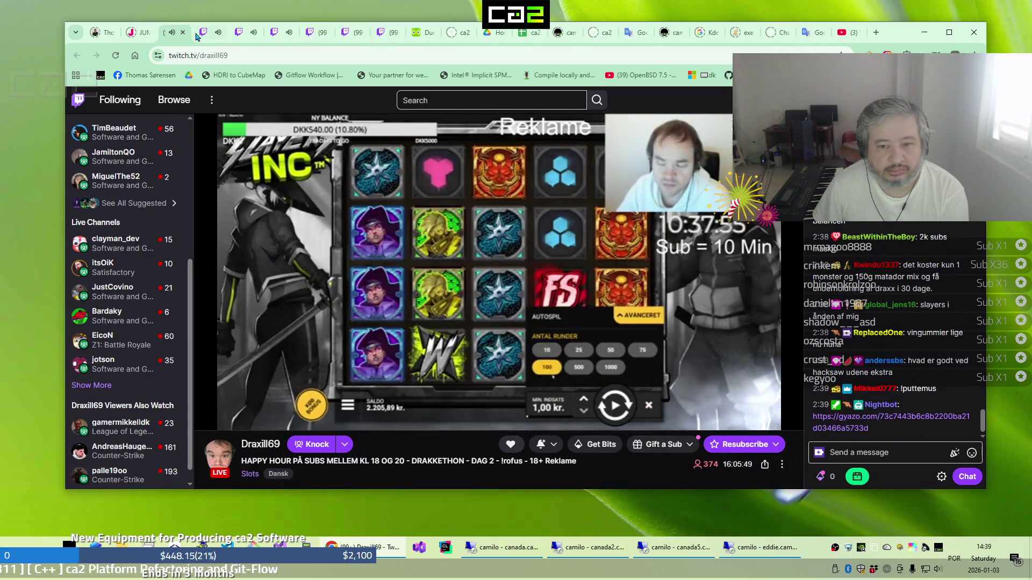
{"action": "left_click", "coordinate": [202, 34]}
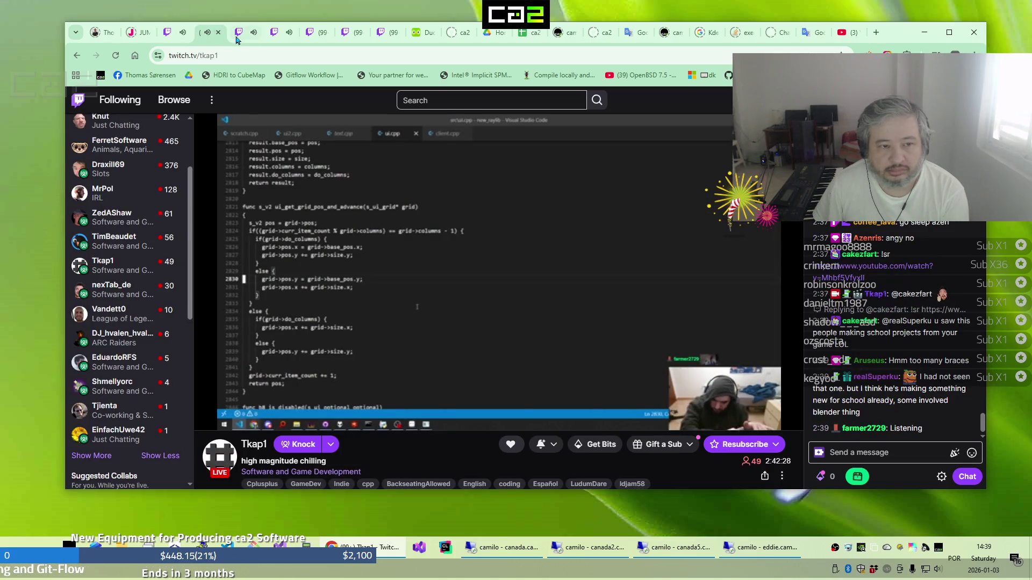
{"action": "left_click", "coordinate": [236, 37]}
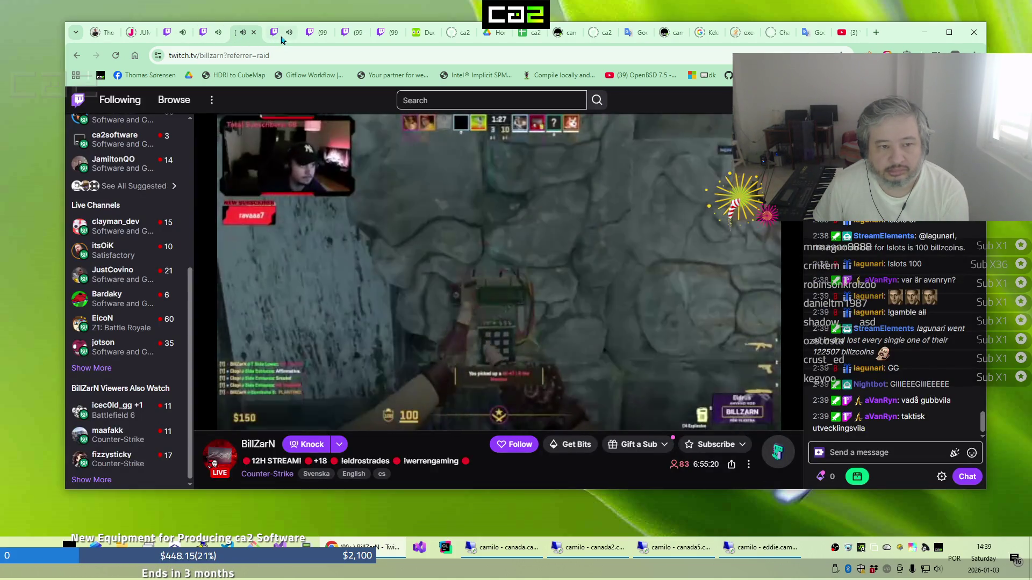
{"action": "left_click", "coordinate": [281, 38]}
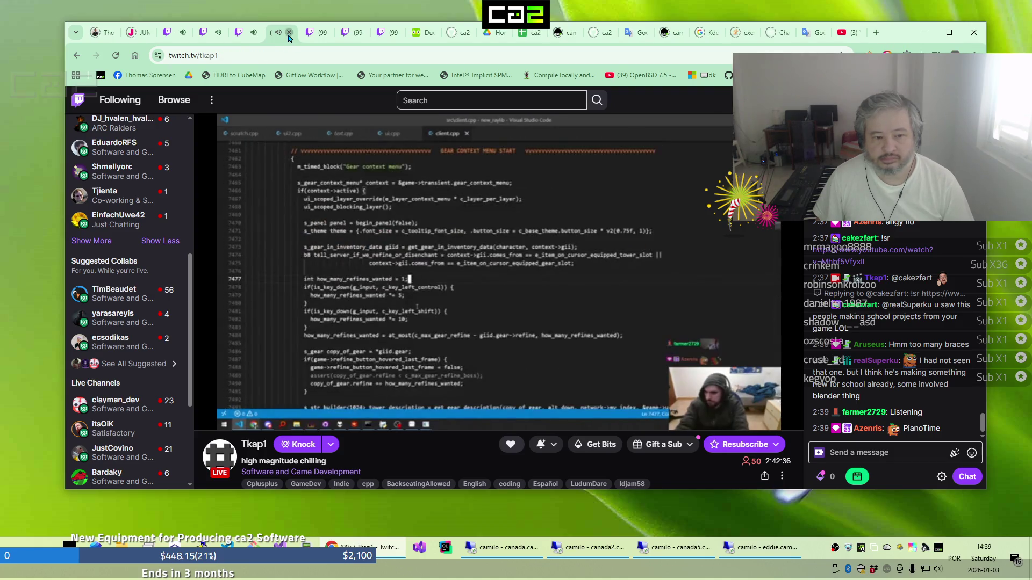
{"action": "left_click", "coordinate": [288, 33]}
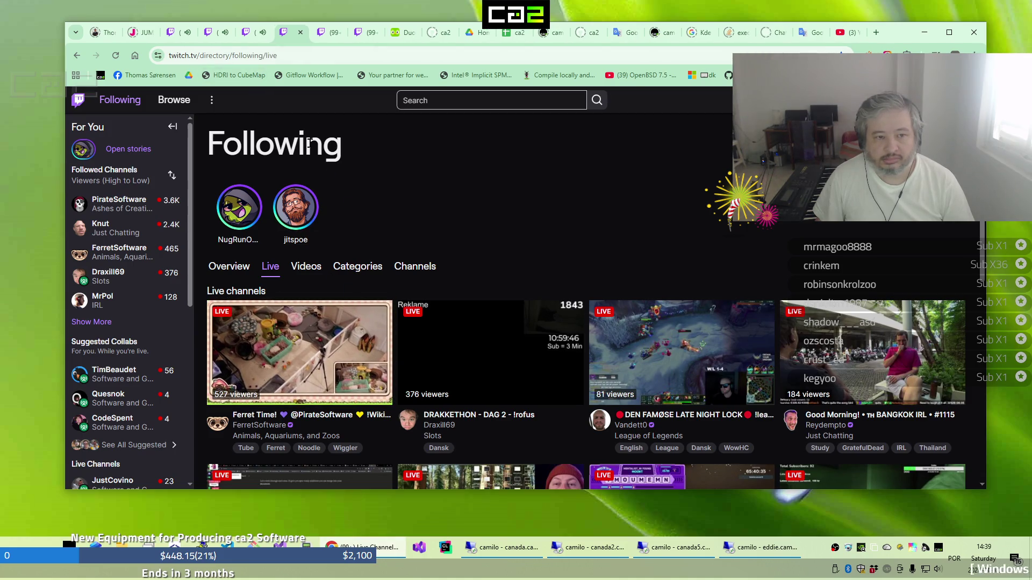
Cycle through the remaining stream tabs, settling on BillZarN's Counter-Strike stream, then bring the remote desktop forward
{"action": "left_click", "coordinate": [255, 37]}
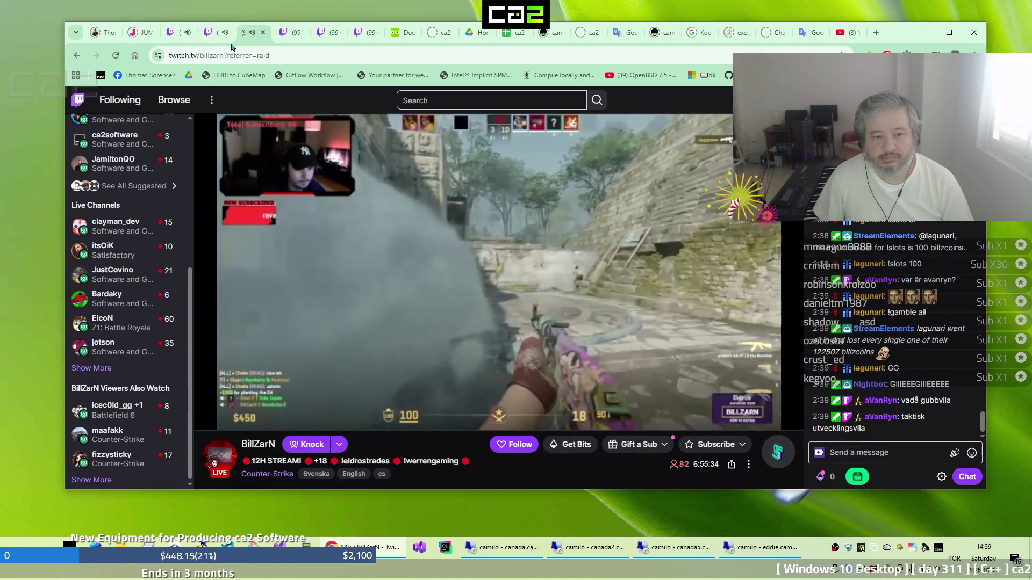
{"action": "left_click", "coordinate": [209, 38]}
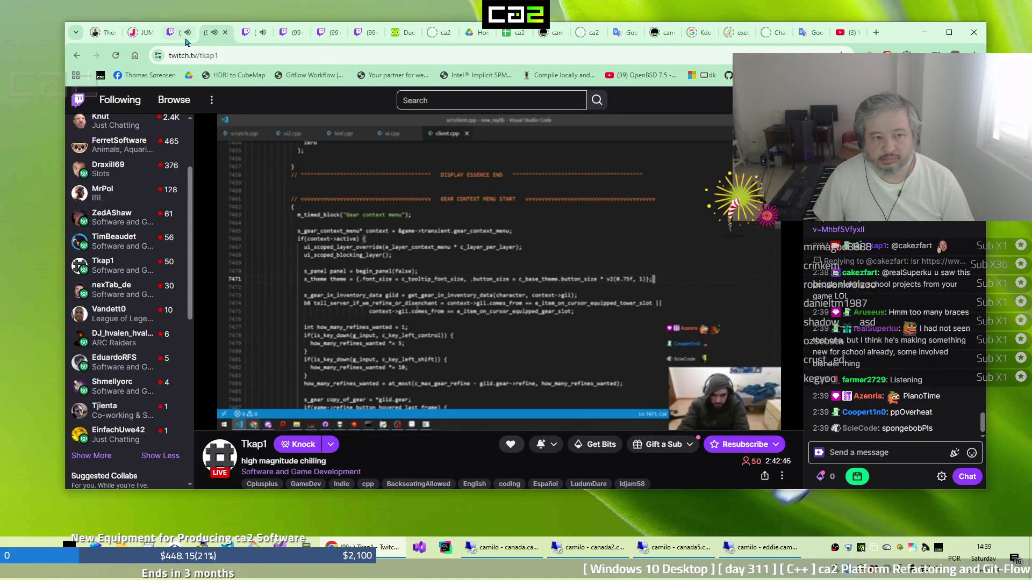
{"action": "left_click", "coordinate": [182, 41]}
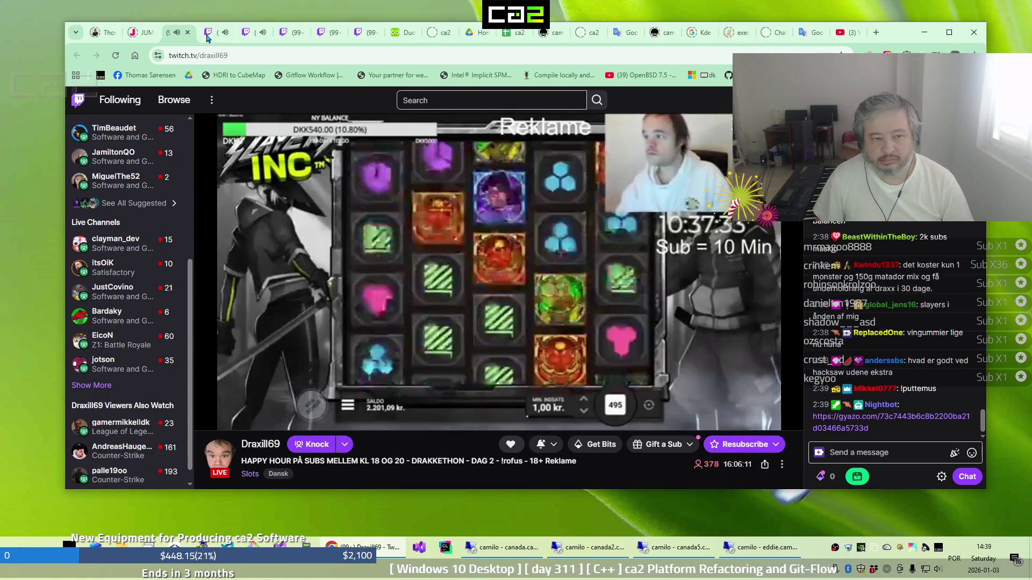
{"action": "left_click", "coordinate": [214, 34]}
{"action": "left_click", "coordinate": [245, 36]}
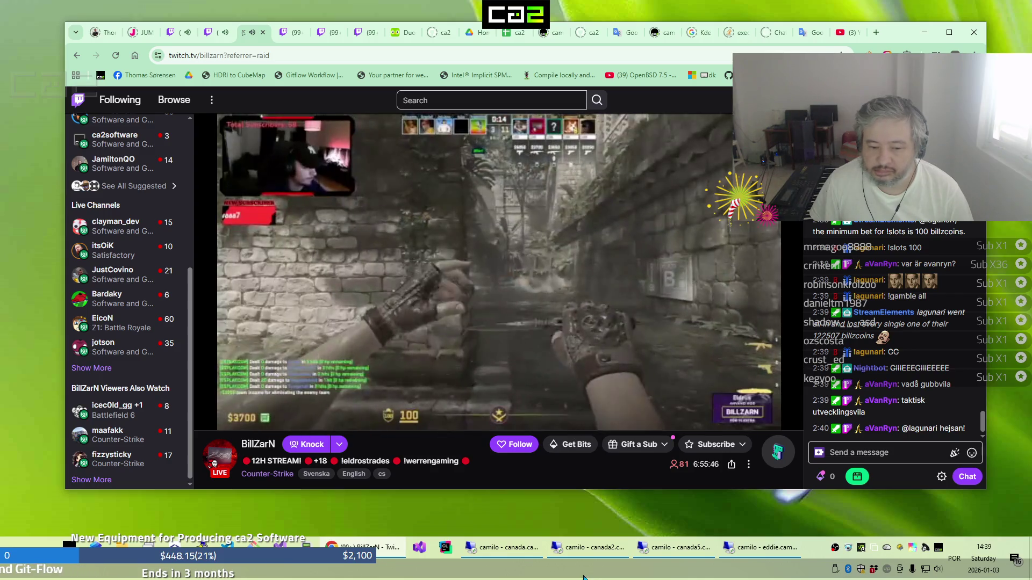
{"action": "left_click", "coordinate": [516, 551]}
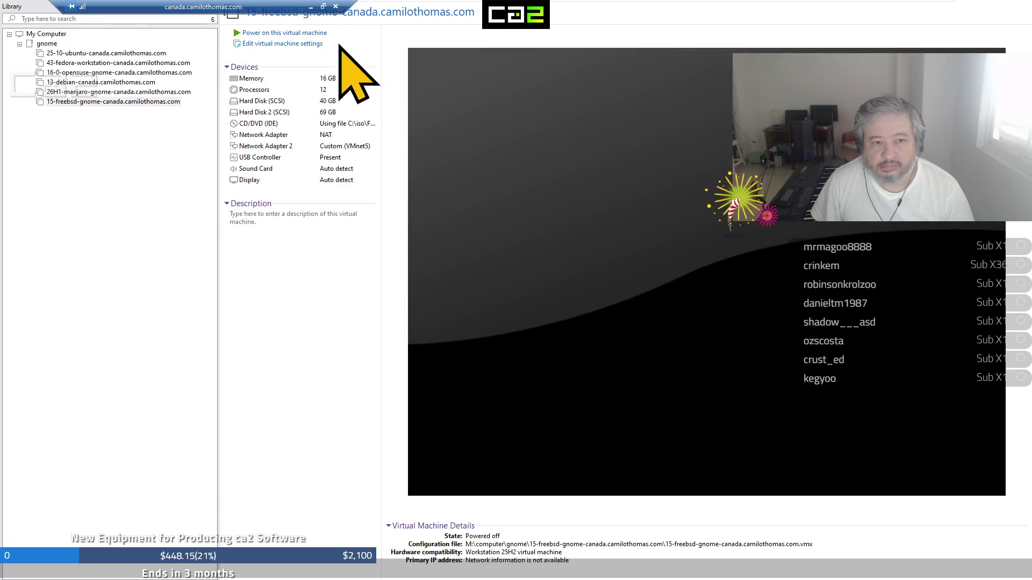
Check the ca2 Store Building spreadsheet, then return to VMware and power on the FreeBSD GNOME VM
{"action": "left_click", "coordinate": [311, 6]}
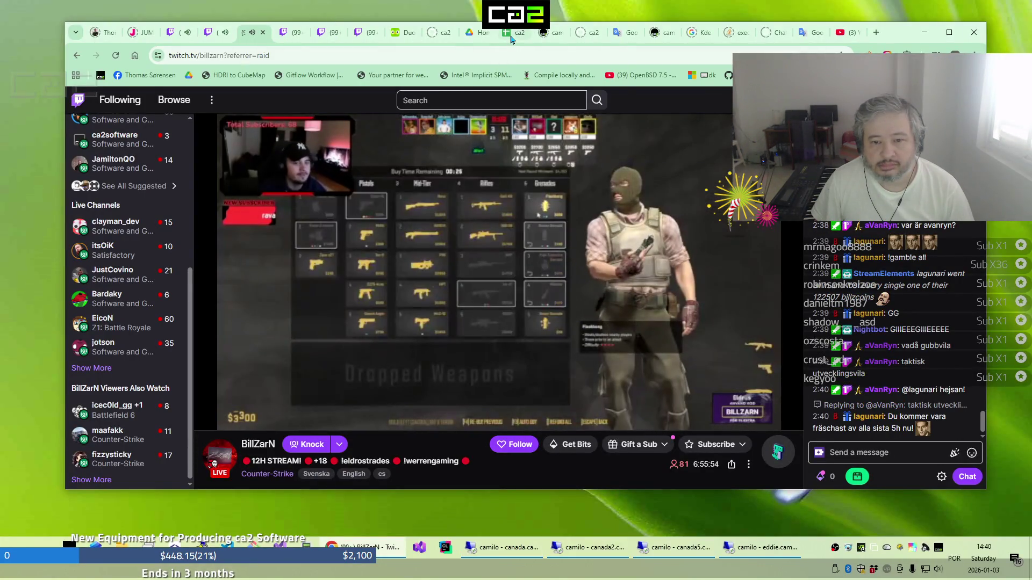
{"action": "left_click", "coordinate": [511, 37]}
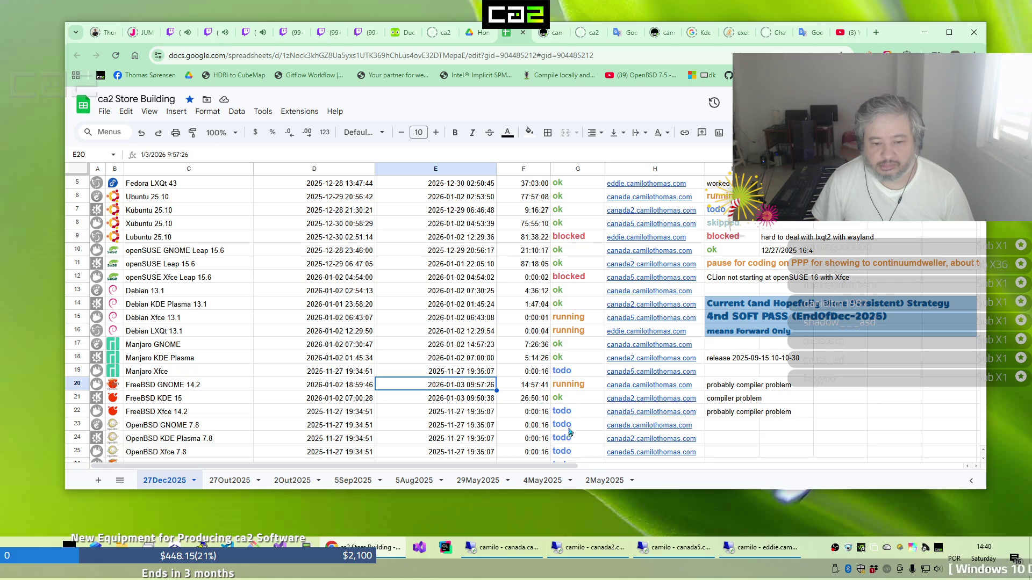
{"action": "left_click", "coordinate": [522, 552]}
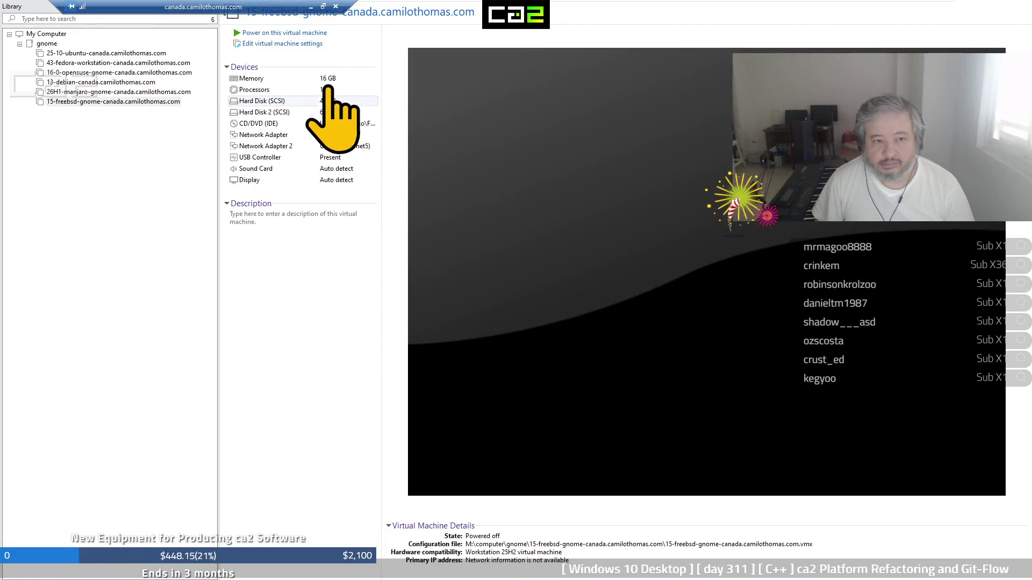
{"action": "left_click", "coordinate": [312, 32]}
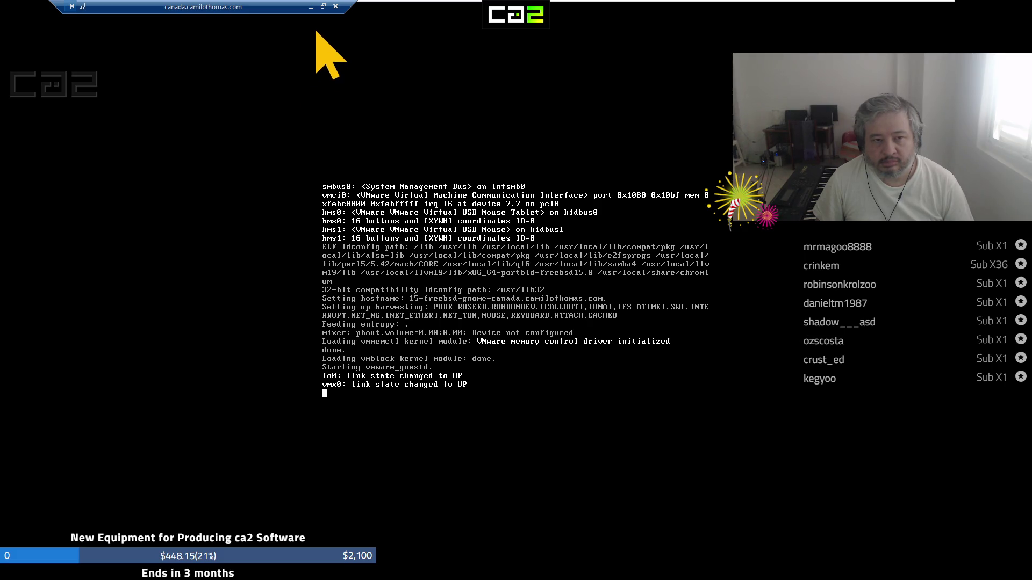
Minimize the remote desktop to bring the ca2 Store Building spreadsheet forward
{"action": "left_click", "coordinate": [312, 8]}
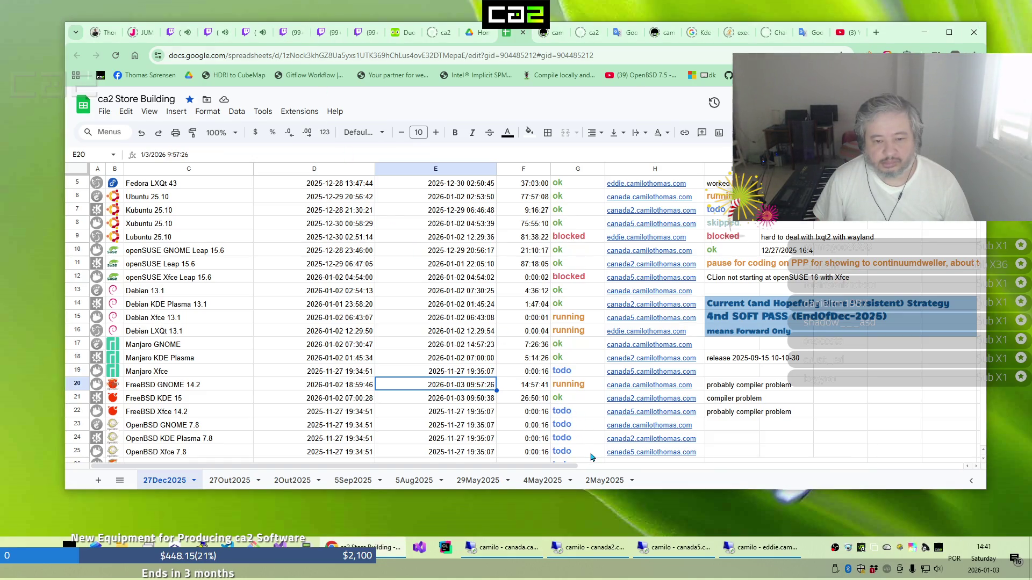
Briefly restore the canada2 remote desktop session, then minimize it again
{"action": "left_click", "coordinate": [607, 552]}
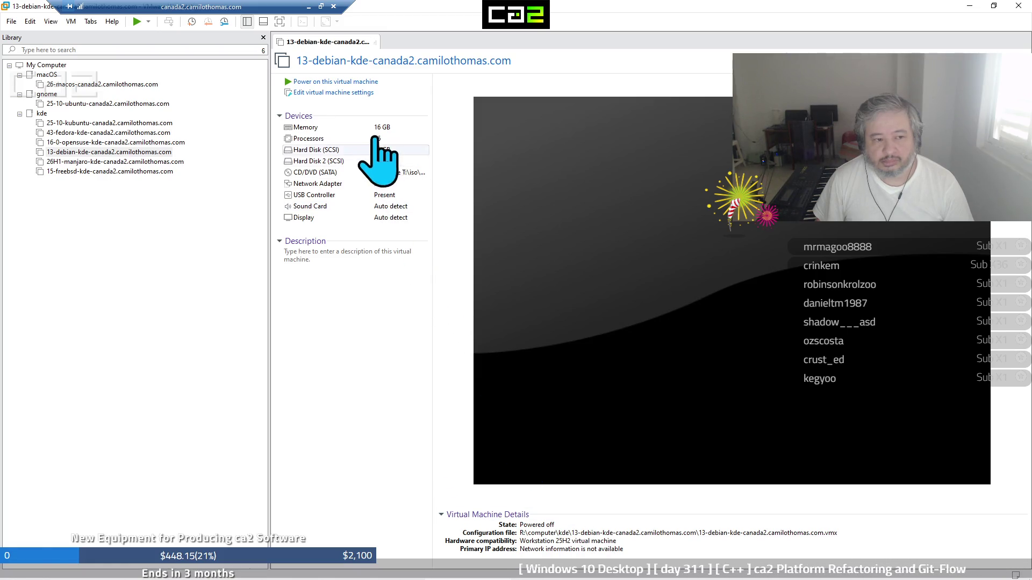
{"action": "left_click", "coordinate": [308, 7]}
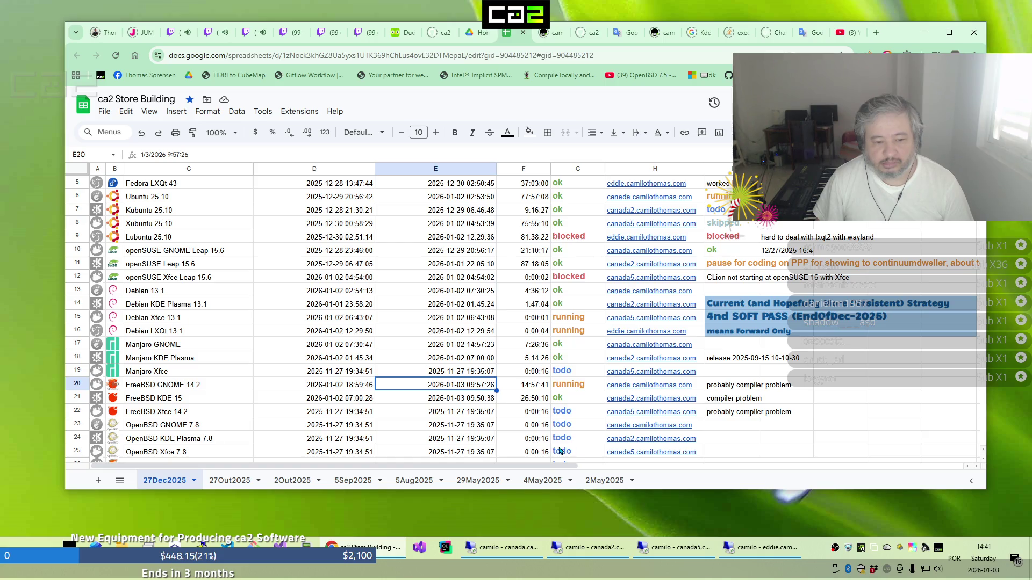
Stamp D24 and E24 with the current date-time and paste 'running' from I6 into G24
{"action": "left_click", "coordinate": [343, 444]}
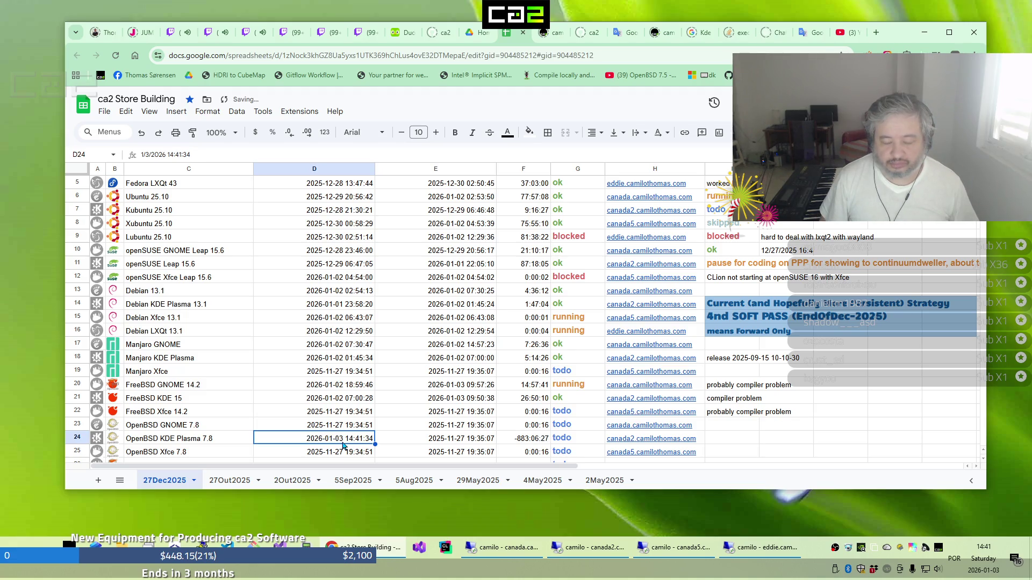
{"action": "key", "text": "Right"}
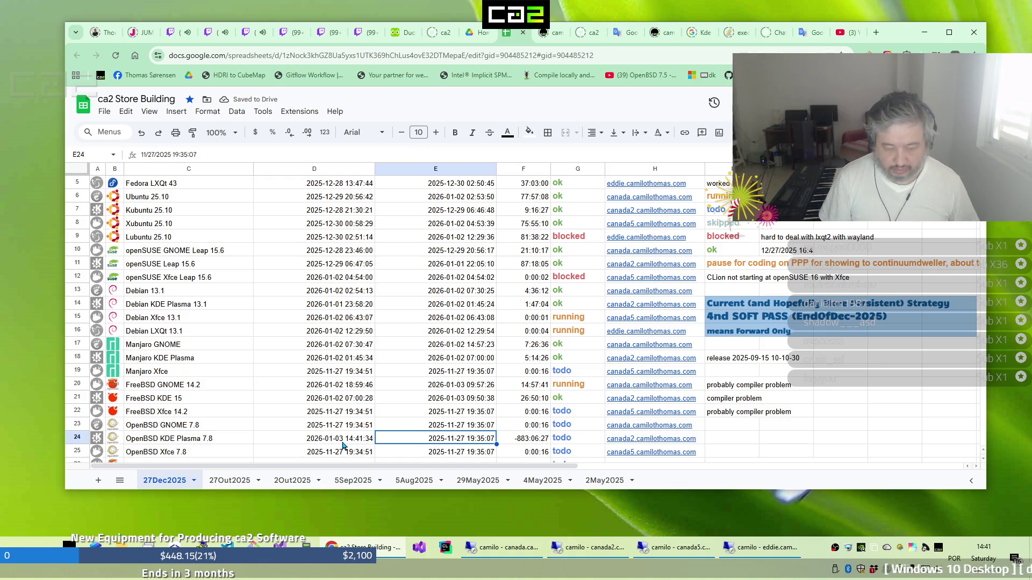
{"action": "key", "text": "ctrl+alt+shift+semicolon"}
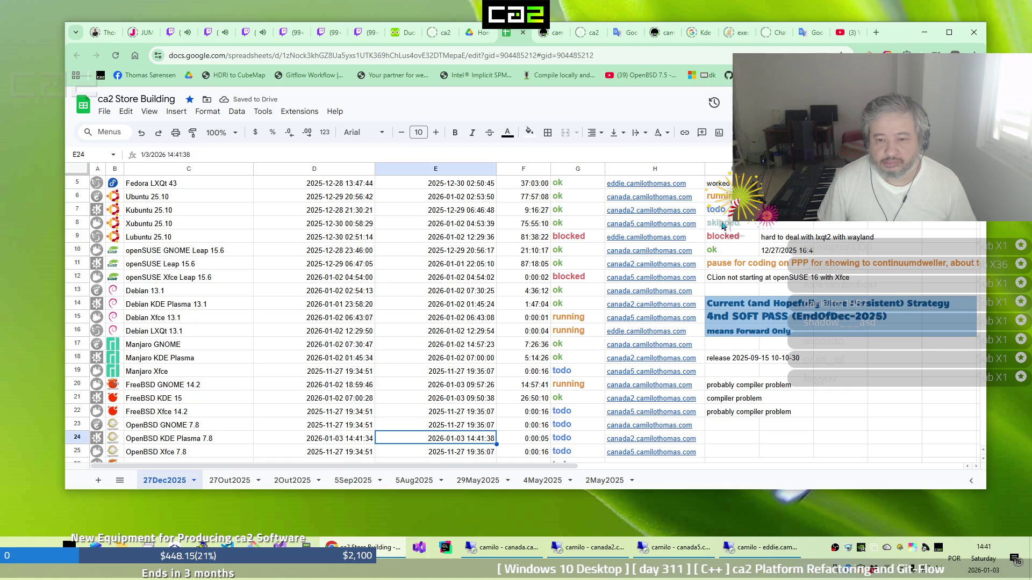
{"action": "left_click", "coordinate": [719, 196]}
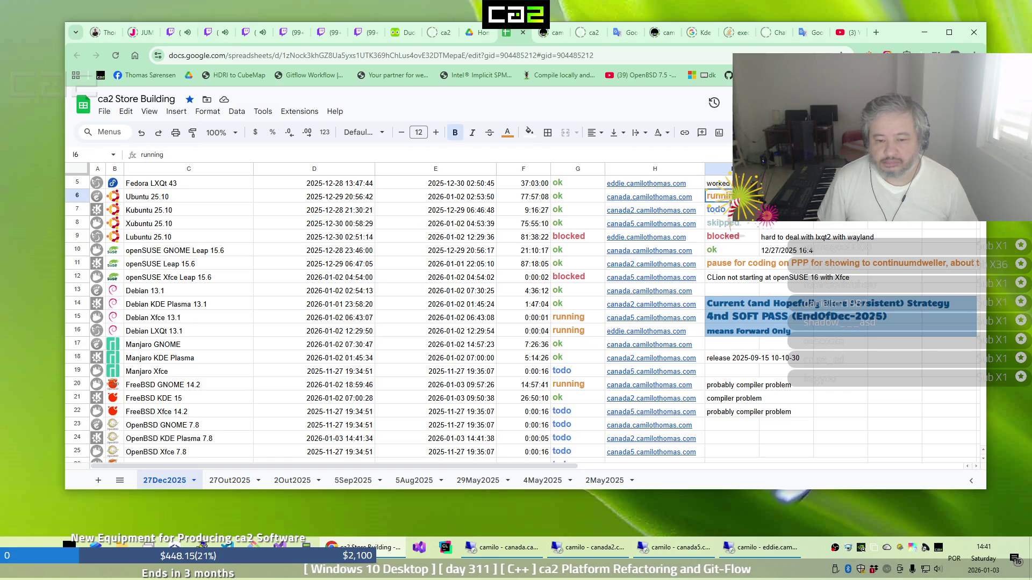
{"action": "left_click", "coordinate": [577, 438]}
{"action": "type", "text": "running"}
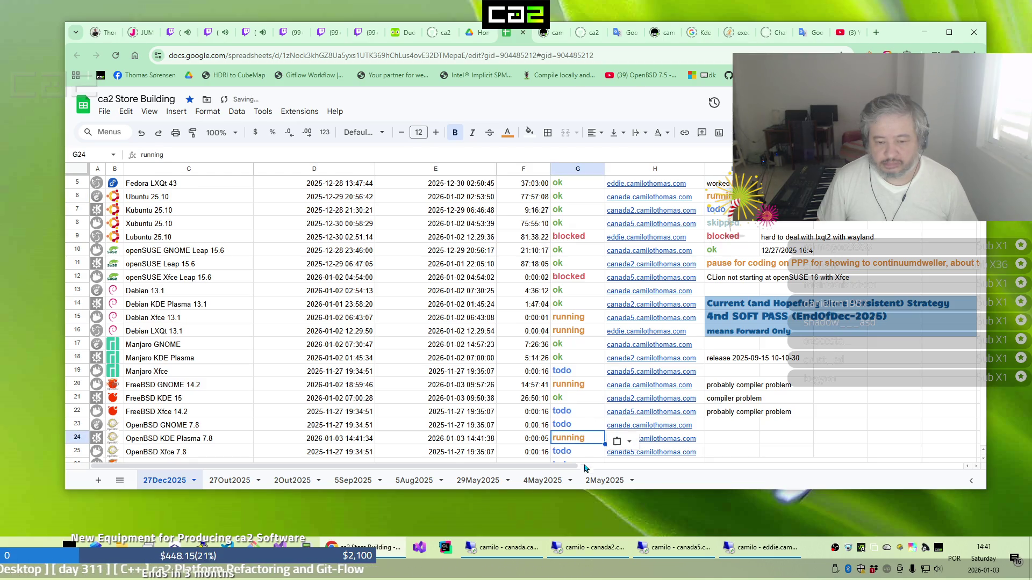
{"action": "mouse_move", "coordinate": [600, 554]}
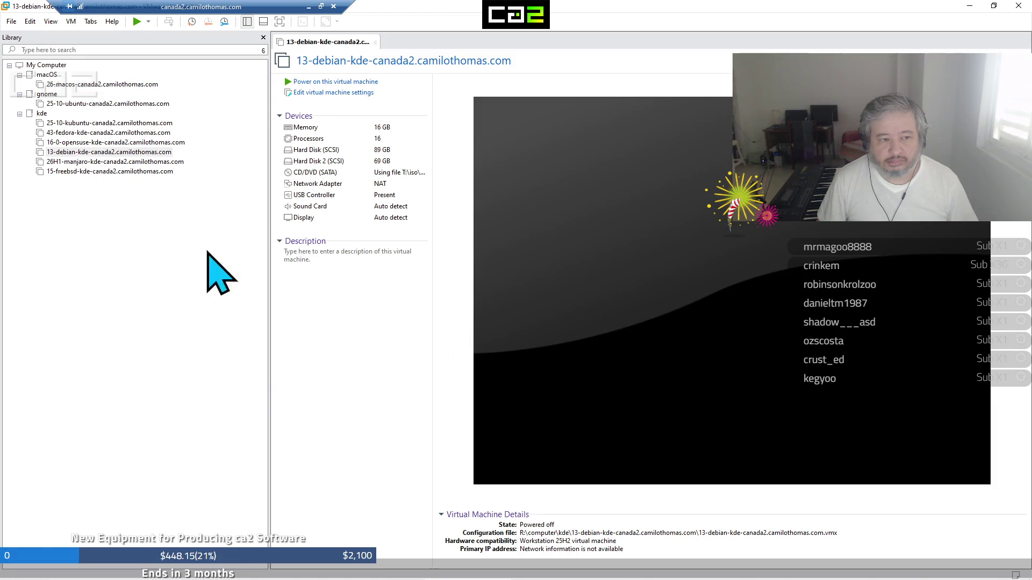
Open and dismiss the File menu, then launch Chrome and choose a profile for a new window
{"action": "left_click", "coordinate": [12, 22]}
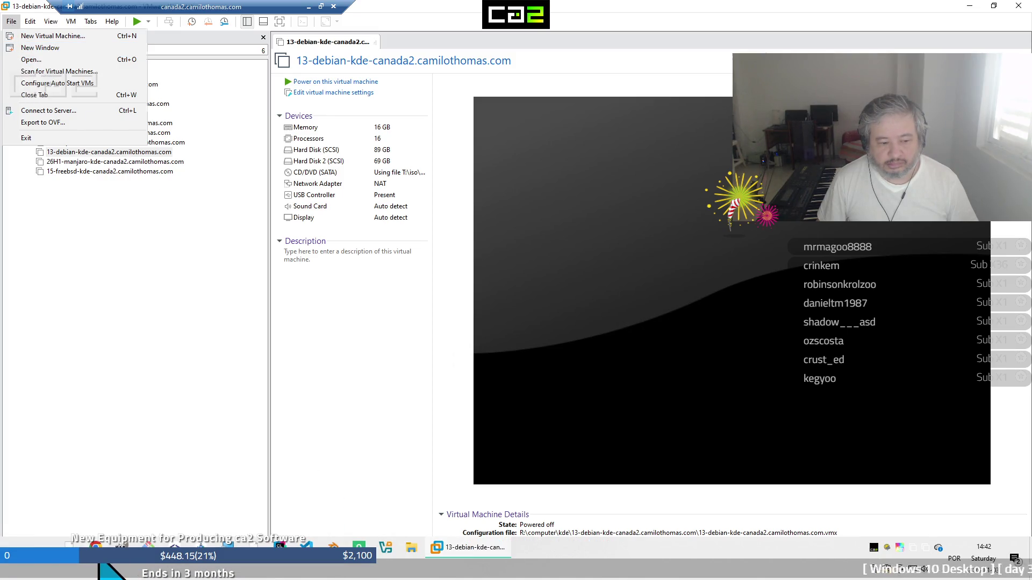
{"action": "left_click", "coordinate": [96, 547]}
{"action": "left_click", "coordinate": [505, 337]}
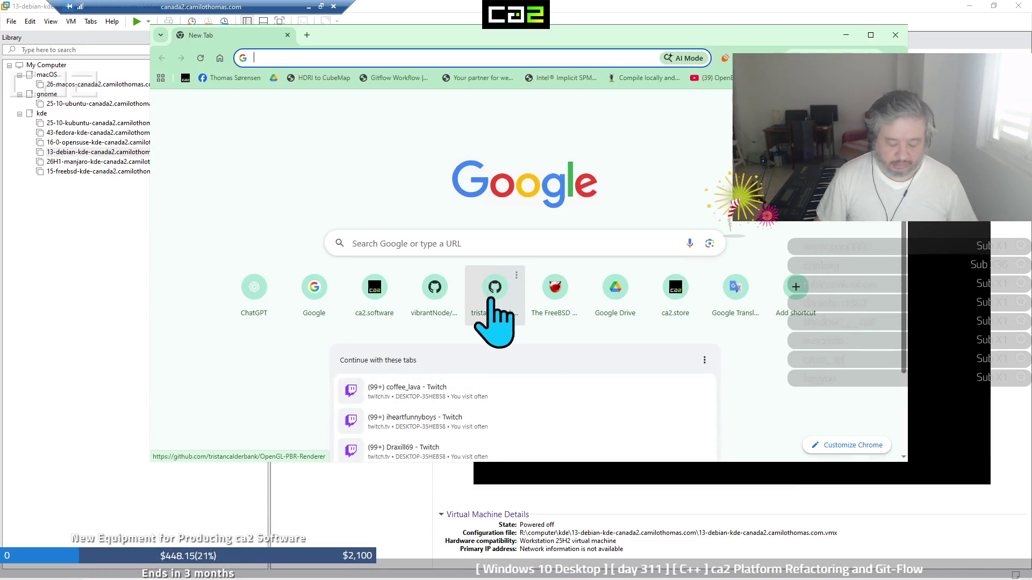
Load the autocompleted openbsd.org home page in Chrome, then minimize the browser window
{"action": "type", "text": "op"}
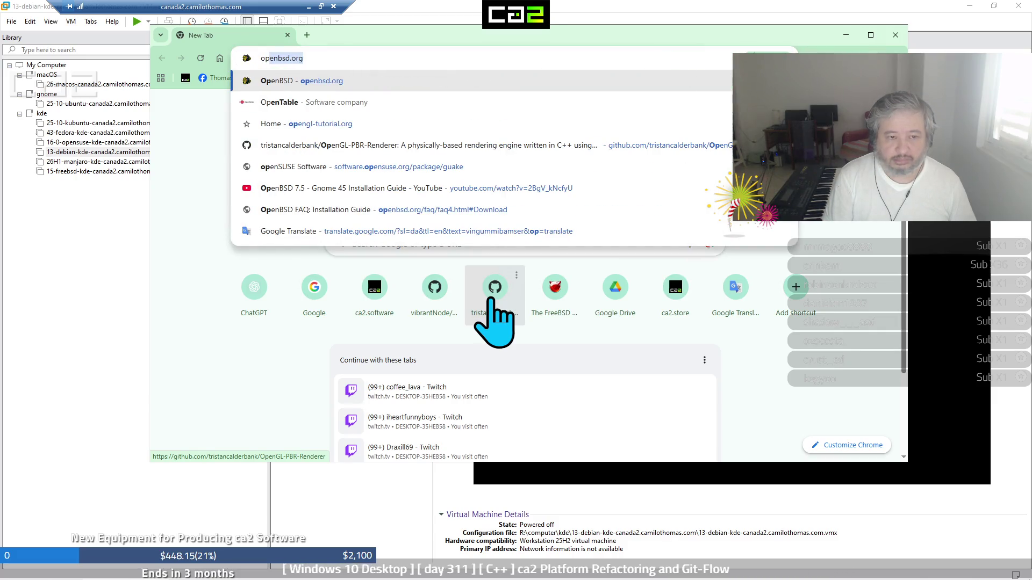
{"action": "key", "text": "Return"}
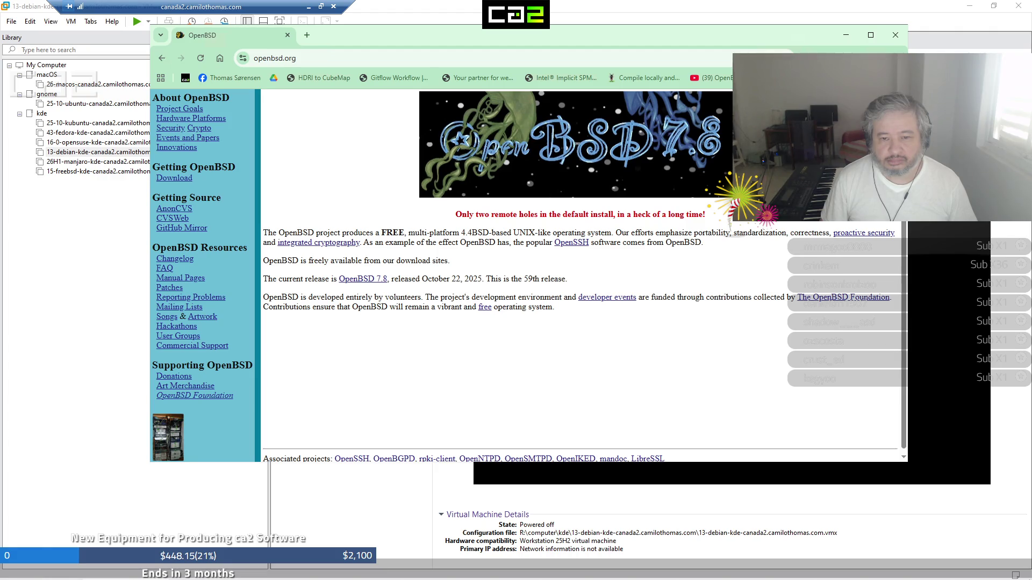
{"action": "left_click", "coordinate": [847, 35]}
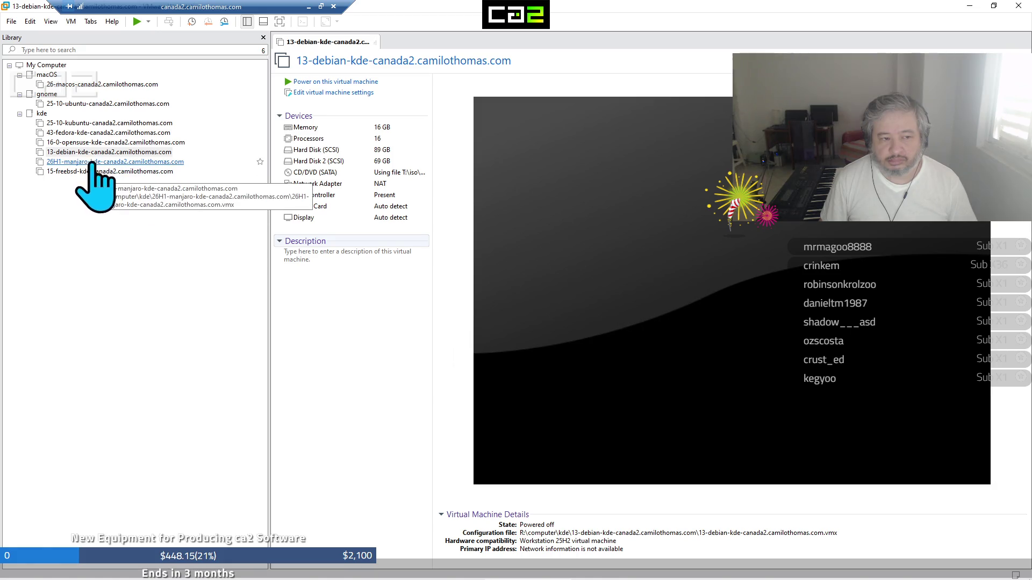
Dismiss VMware's File menu and launch File Explorer from the taskbar
{"action": "left_click", "coordinate": [11, 23]}
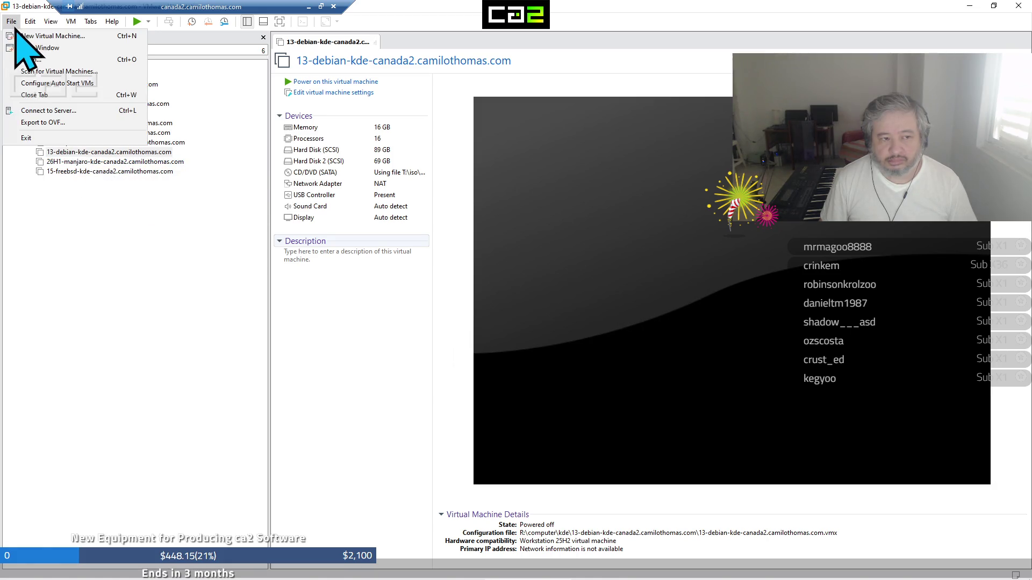
{"action": "left_click", "coordinate": [164, 370]}
{"action": "mouse_move", "coordinate": [263, 579]}
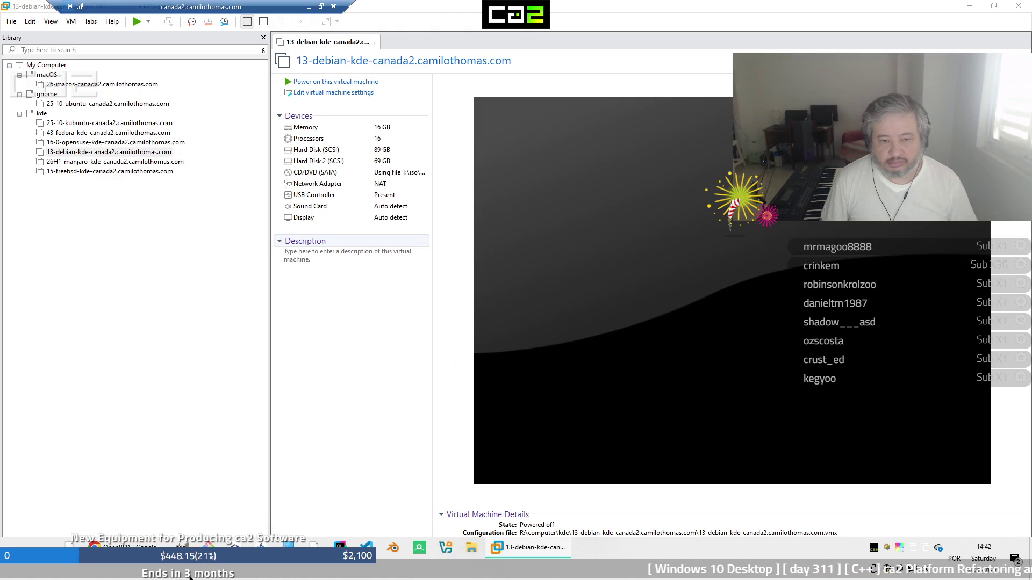
{"action": "left_click", "coordinate": [276, 545]}
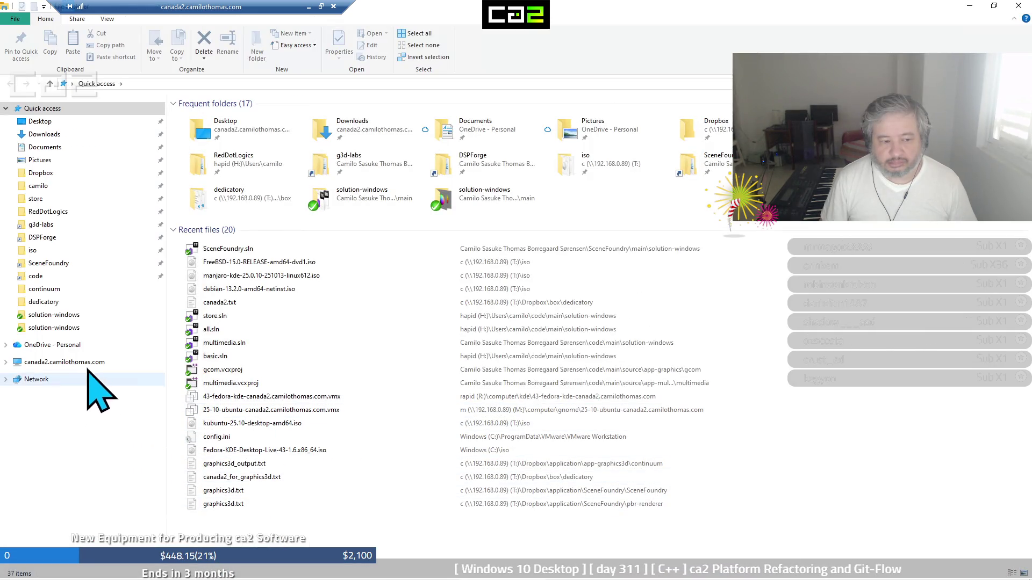
Browse R:\computer's gnome and kde folders, Windows (C:), and the Users and Downloads folders
{"action": "left_click", "coordinate": [83, 362]}
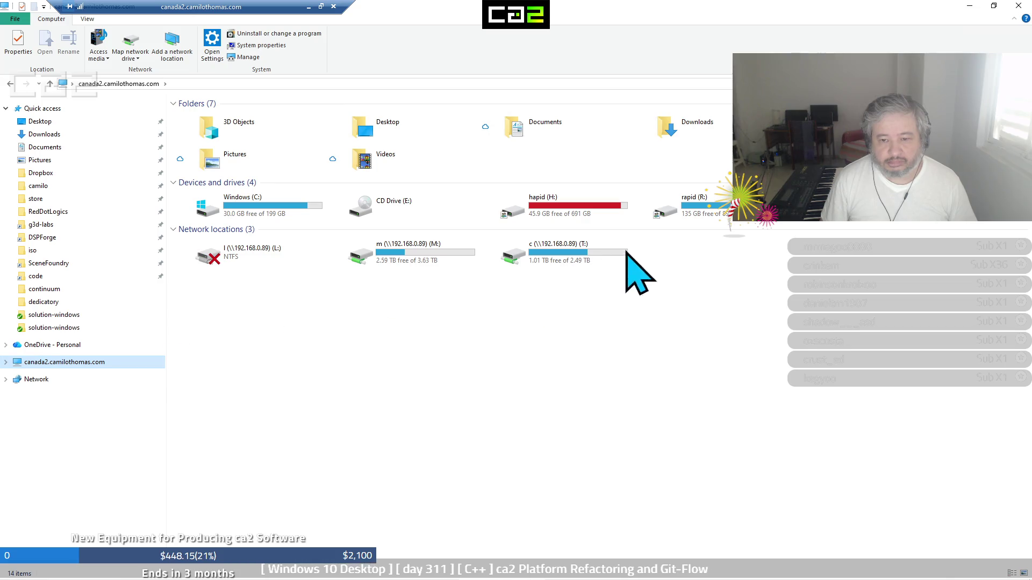
{"action": "left_click", "coordinate": [723, 218]}
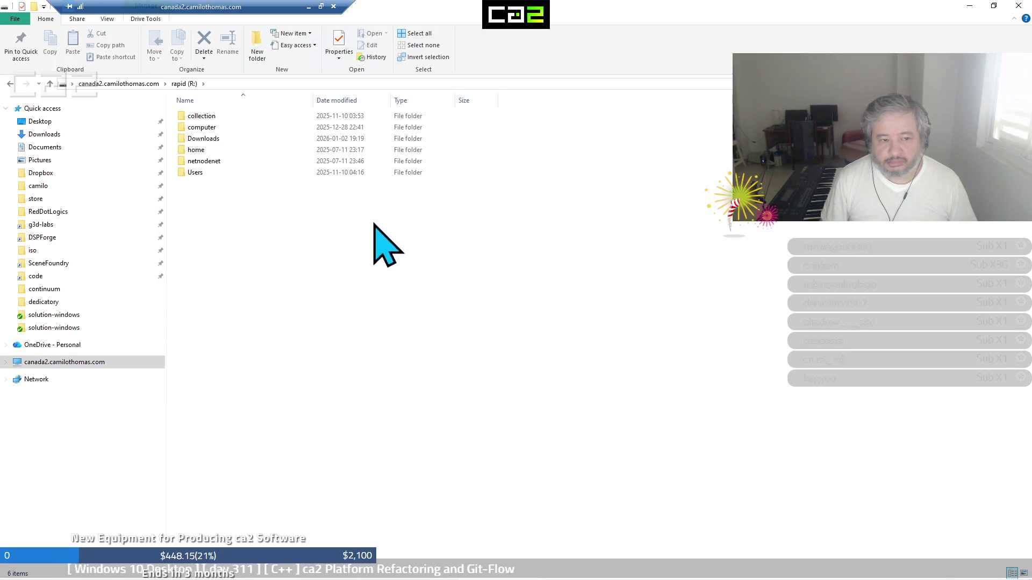
{"action": "double_click", "coordinate": [207, 130]}
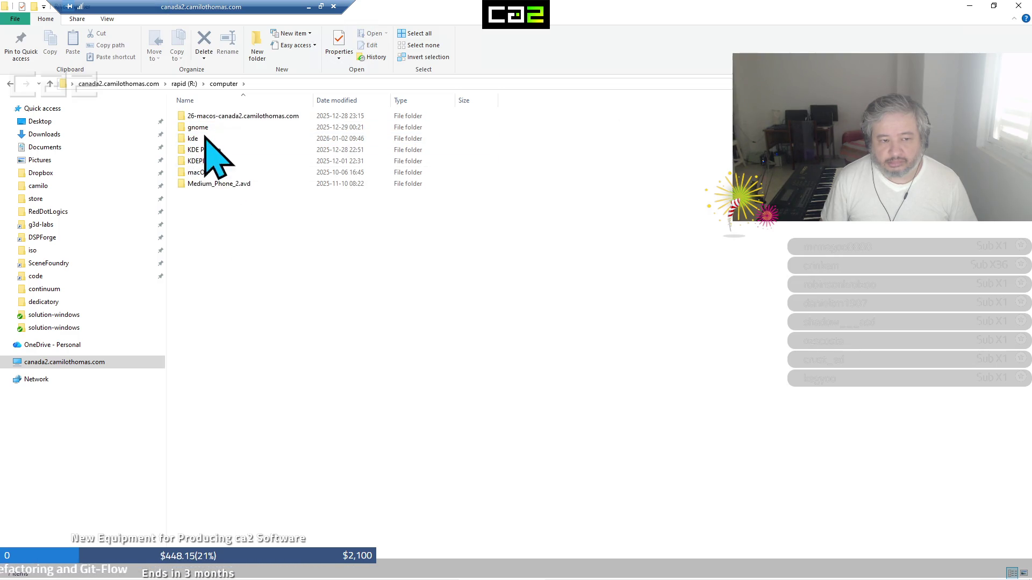
{"action": "double_click", "coordinate": [198, 127]}
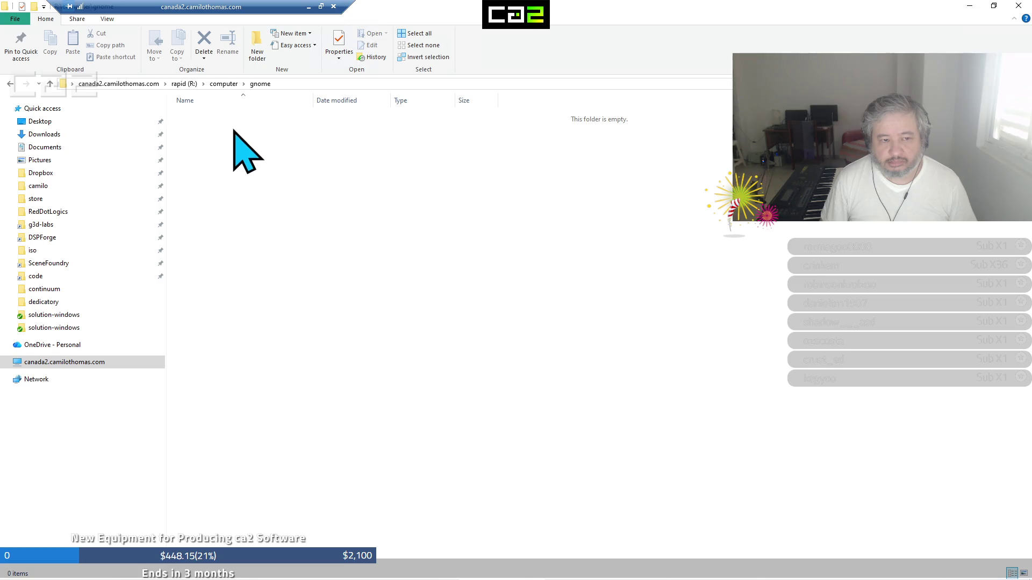
{"action": "left_click", "coordinate": [218, 87]}
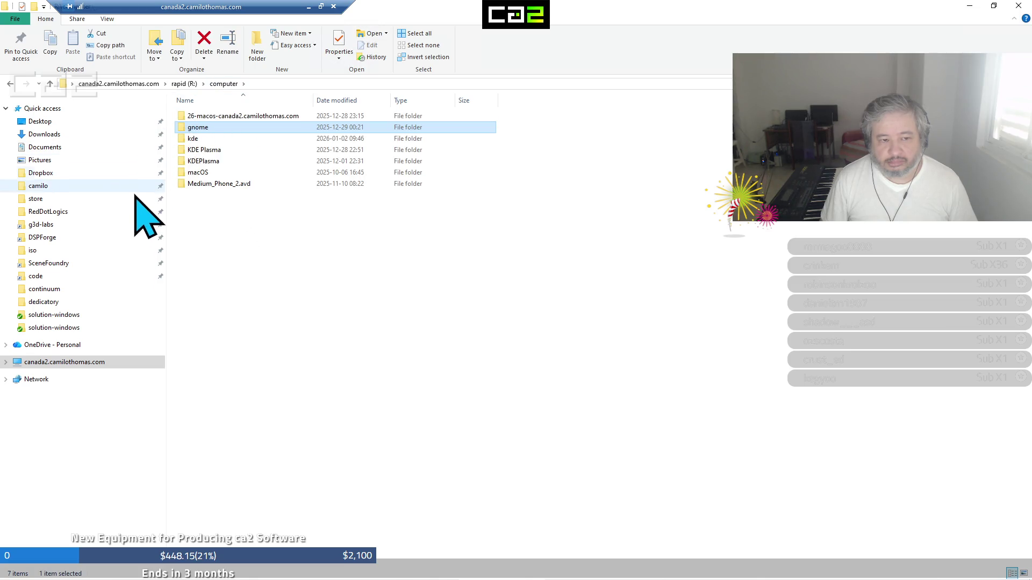
{"action": "left_click", "coordinate": [207, 141]}
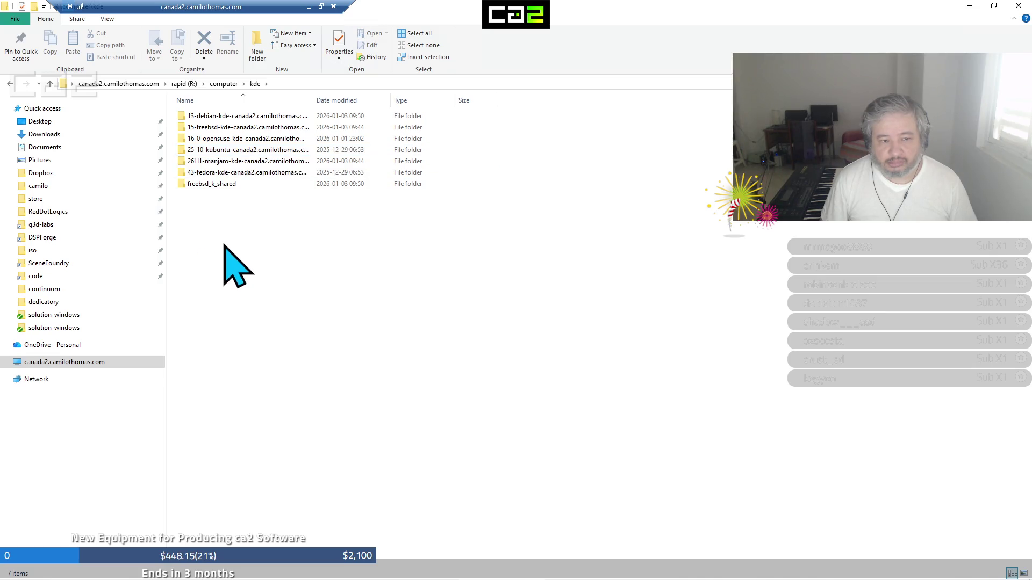
{"action": "left_click", "coordinate": [144, 85]}
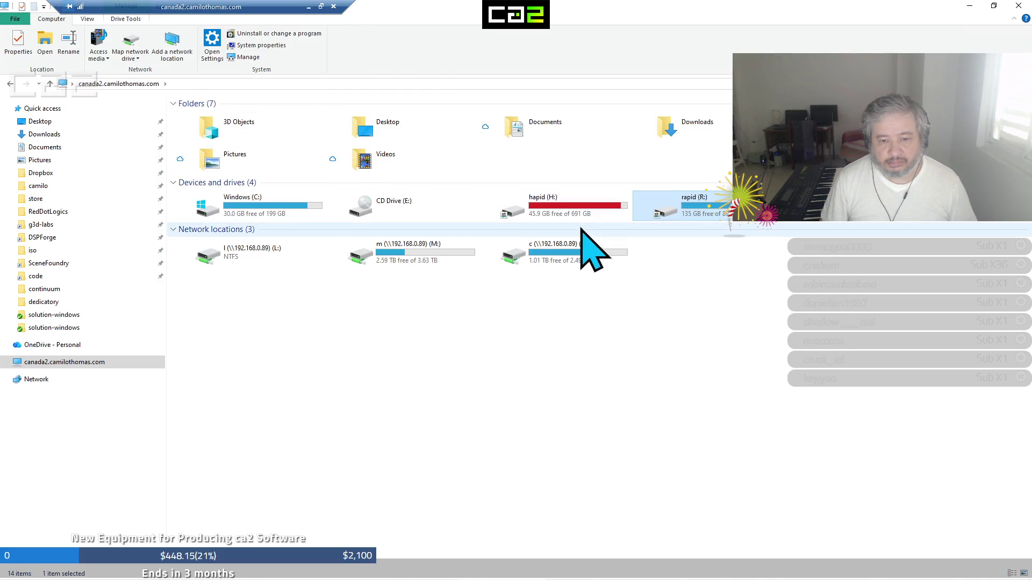
{"action": "double_click", "coordinate": [295, 211]}
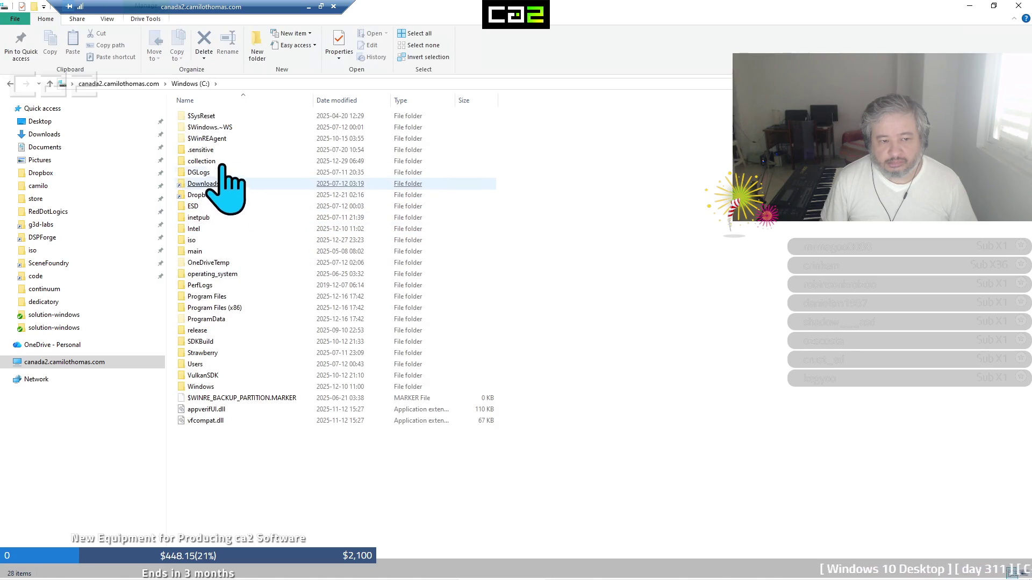
{"action": "left_click", "coordinate": [142, 85]}
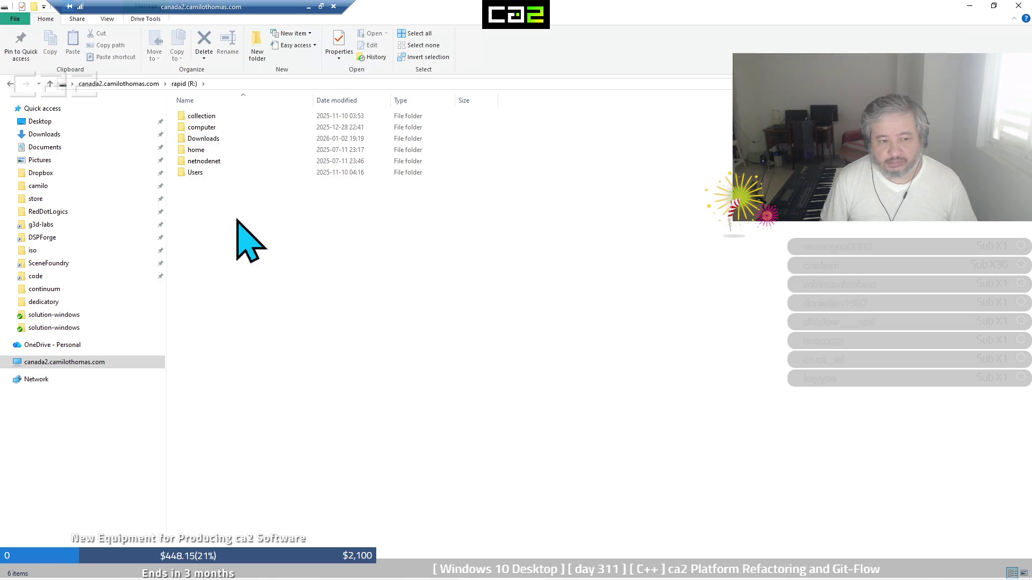
{"action": "double_click", "coordinate": [200, 173]}
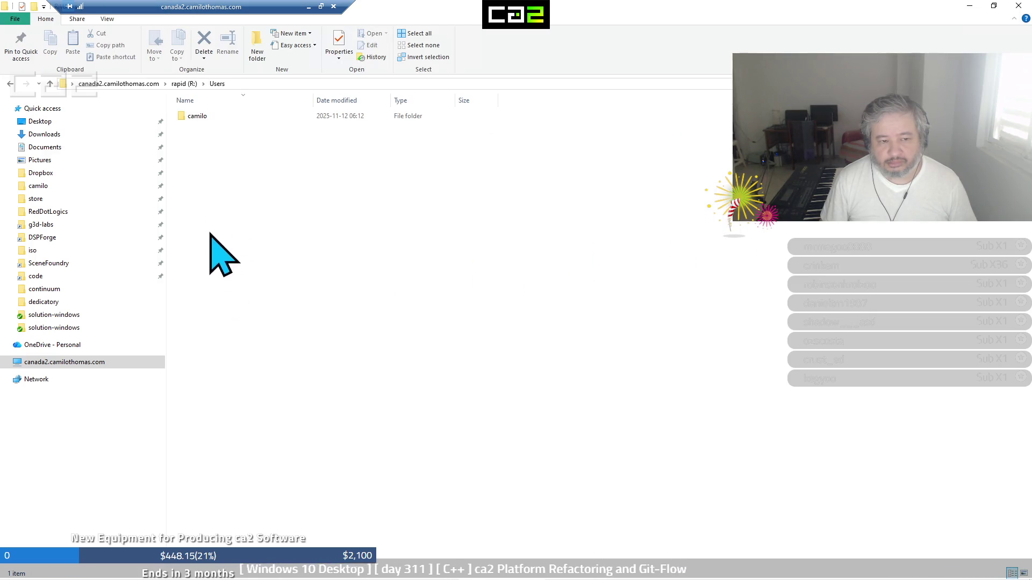
{"action": "left_click", "coordinate": [192, 85]}
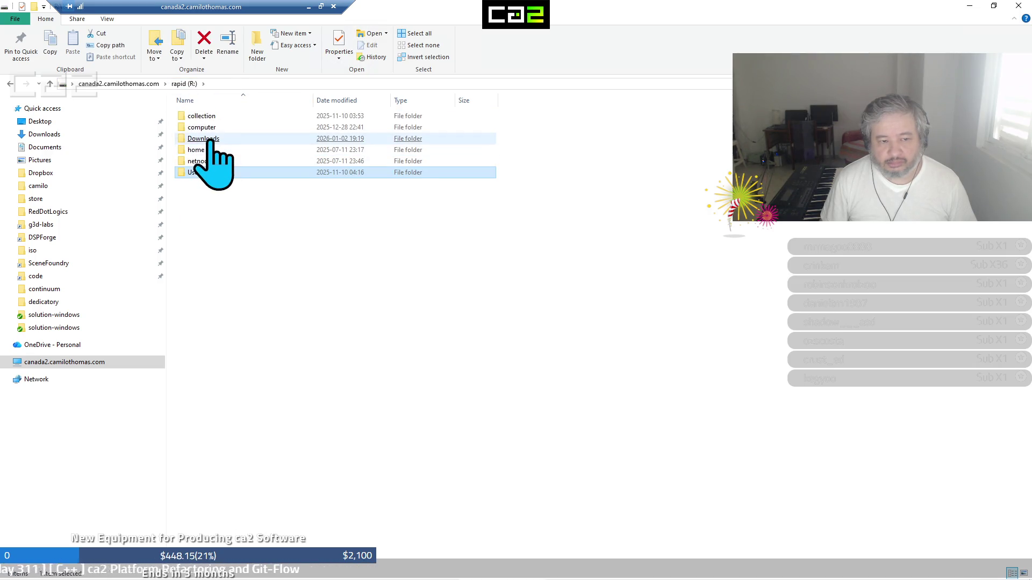
{"action": "left_click", "coordinate": [213, 141]}
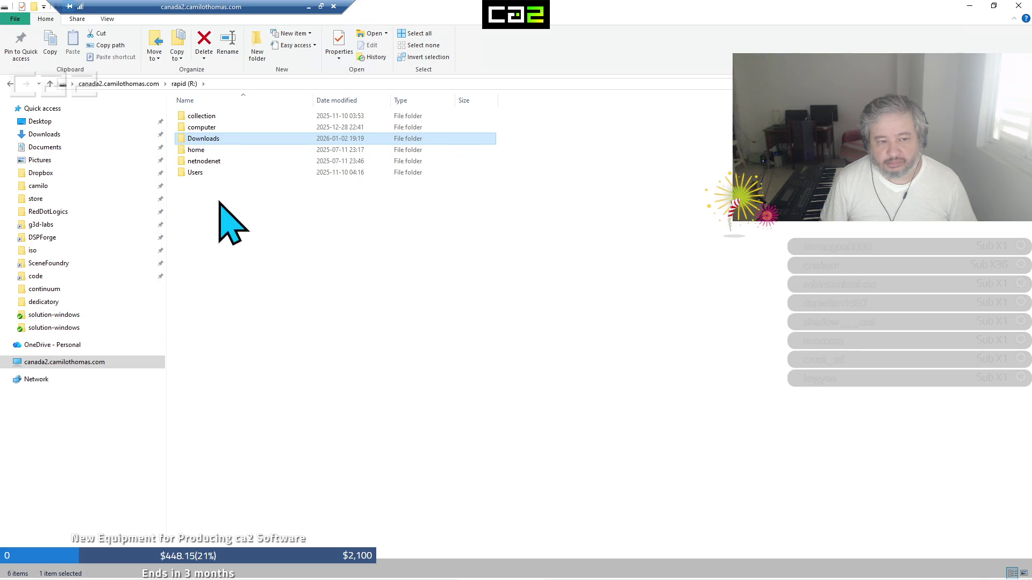
Check collection, then each VM folder in R:\computer: gnome, kde, KDE Plasma and macOS
{"action": "double_click", "coordinate": [200, 116]}
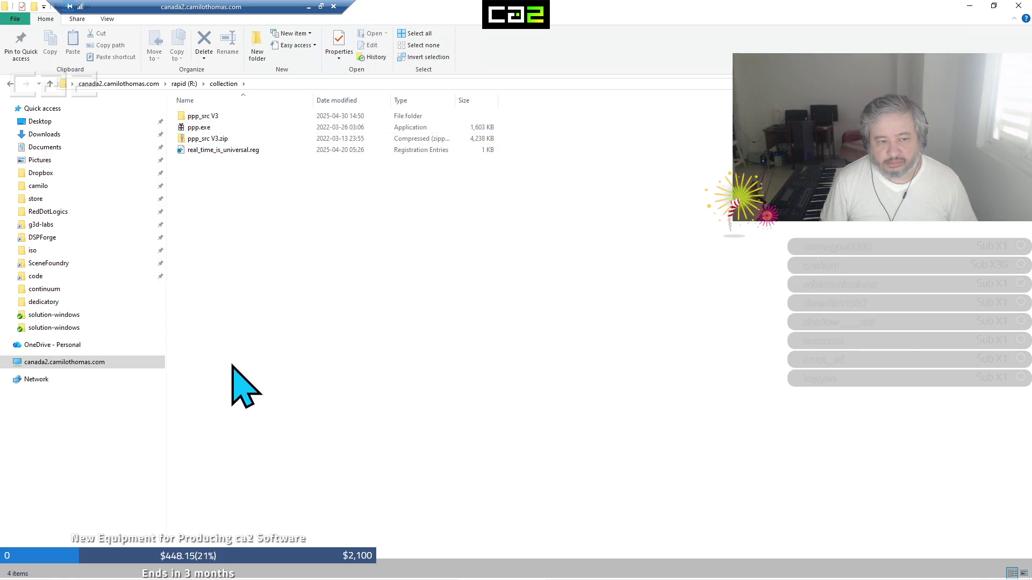
{"action": "left_click", "coordinate": [191, 84]}
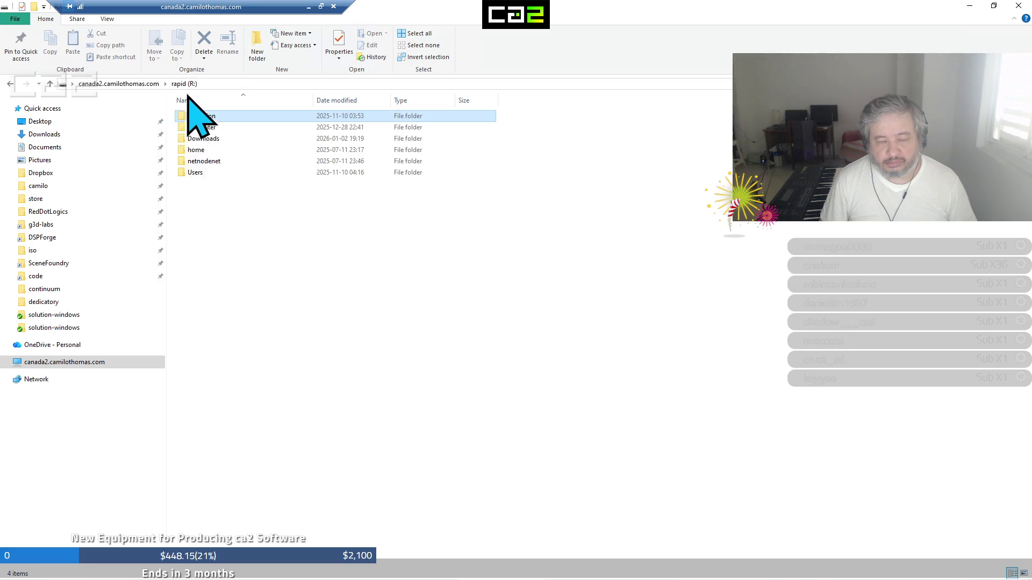
{"action": "double_click", "coordinate": [206, 128]}
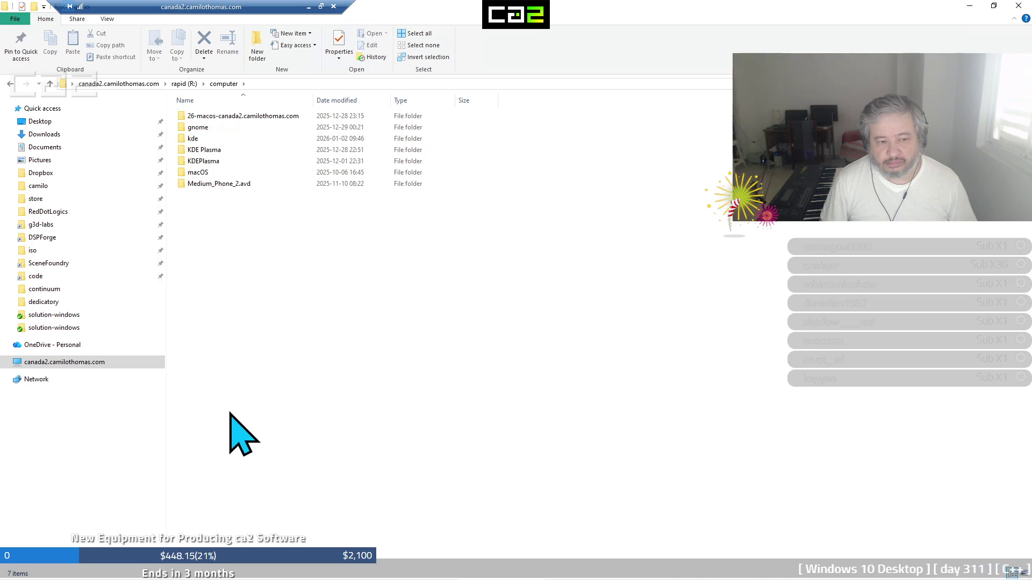
{"action": "double_click", "coordinate": [208, 129]}
{"action": "left_click", "coordinate": [224, 84]}
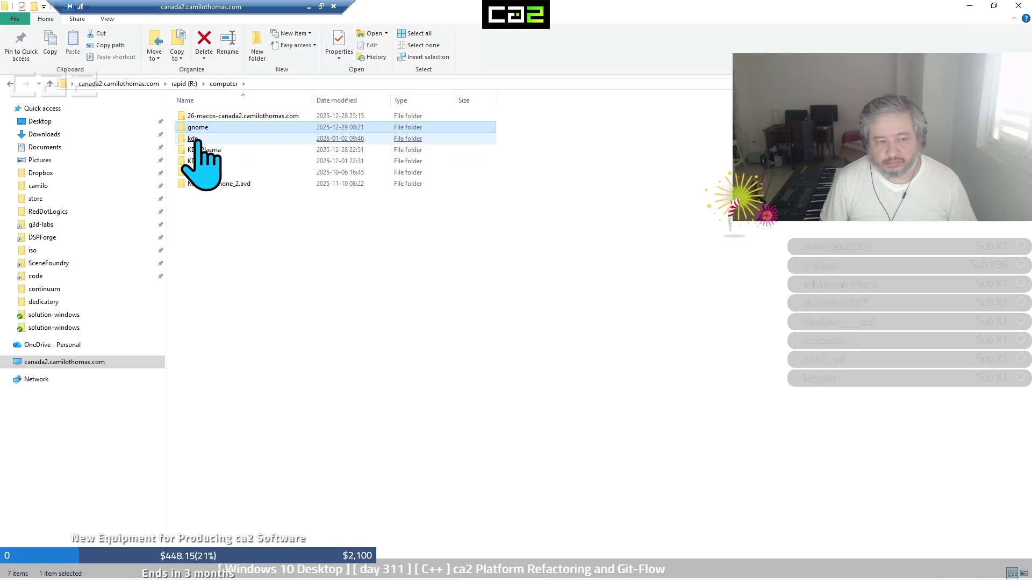
{"action": "double_click", "coordinate": [199, 142]}
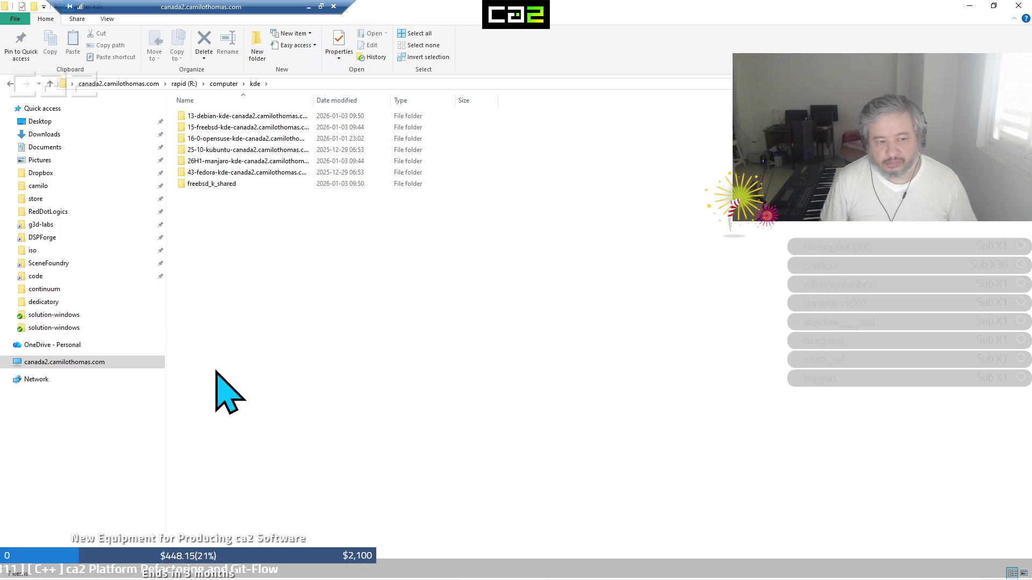
{"action": "left_click", "coordinate": [224, 85]}
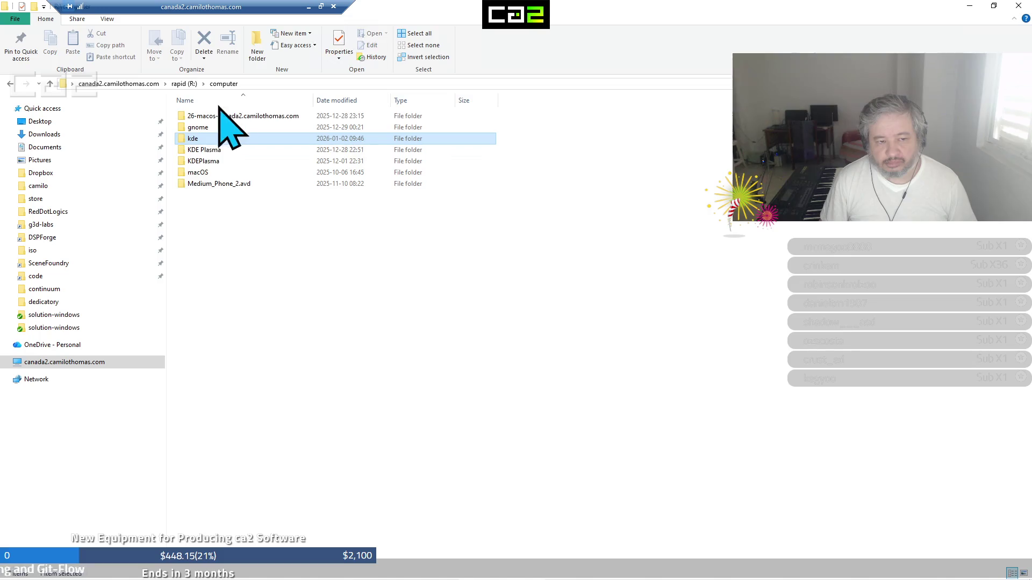
{"action": "double_click", "coordinate": [207, 152]}
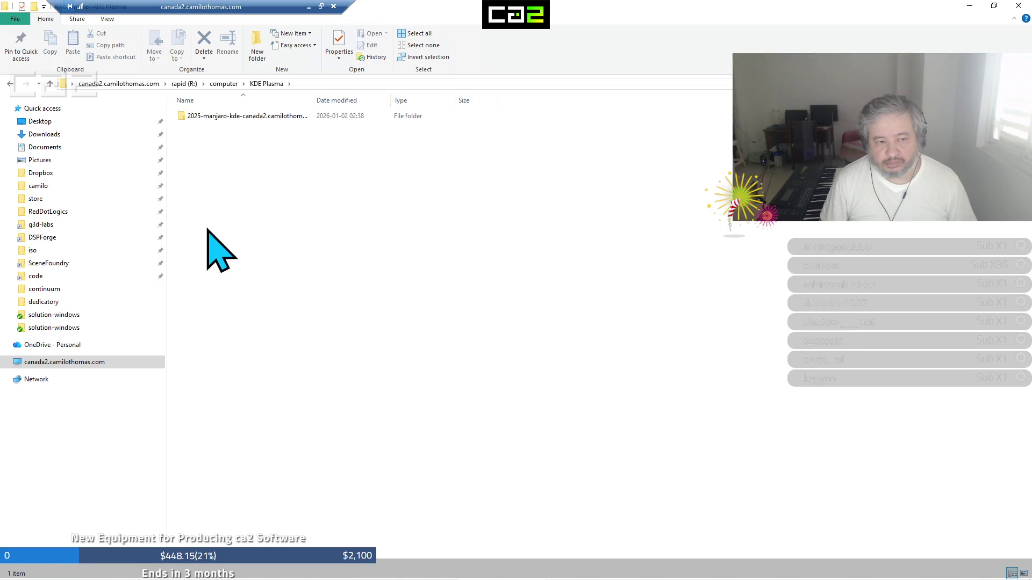
{"action": "left_click", "coordinate": [232, 85]}
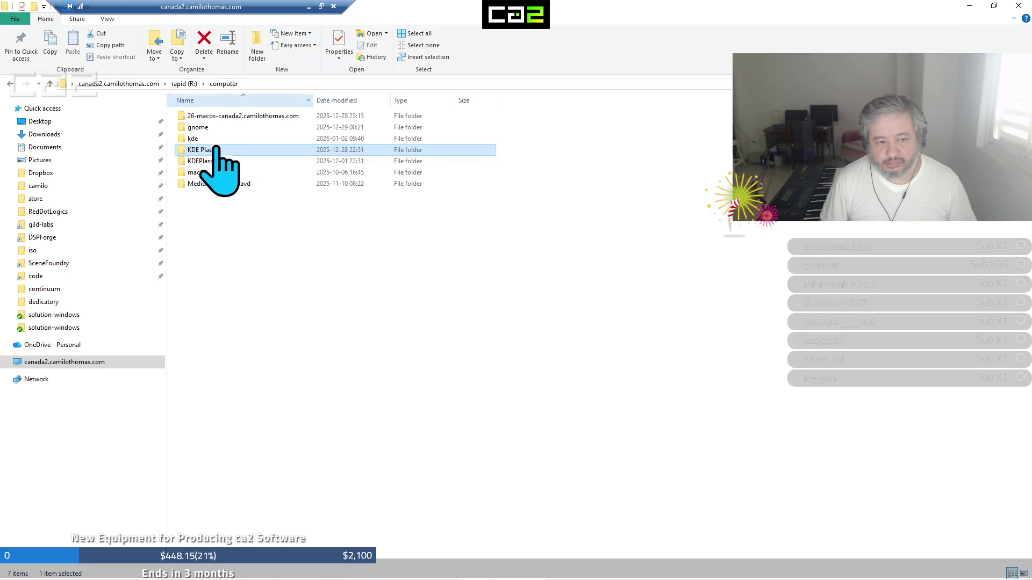
{"action": "double_click", "coordinate": [213, 173]}
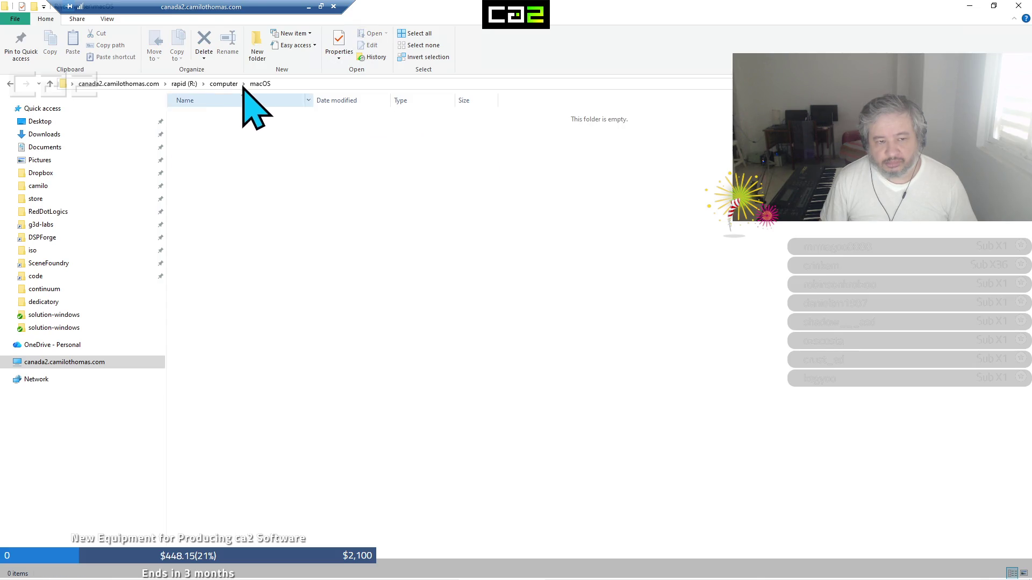
{"action": "left_click", "coordinate": [223, 84]}
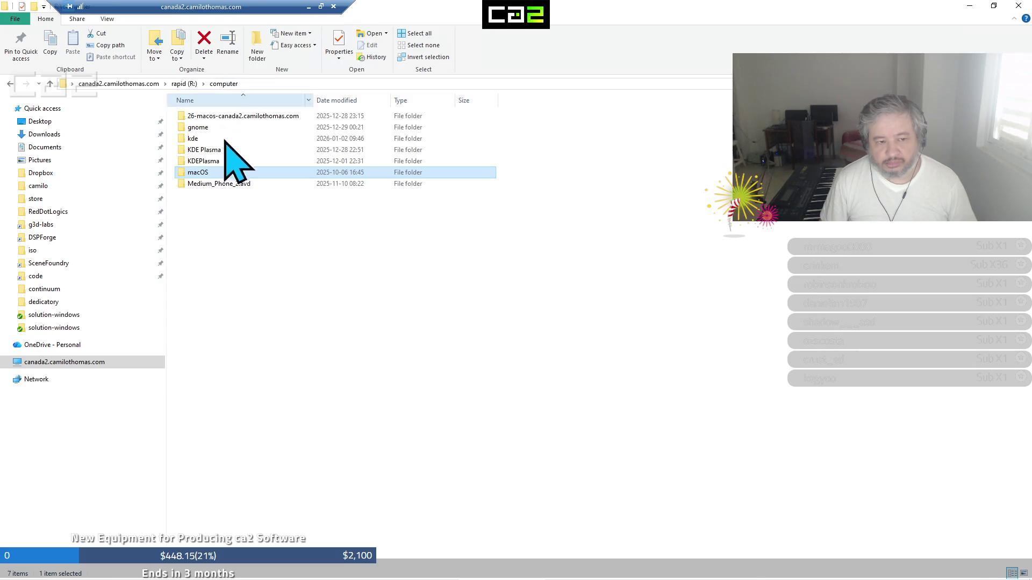
{"action": "left_click", "coordinate": [219, 170]}
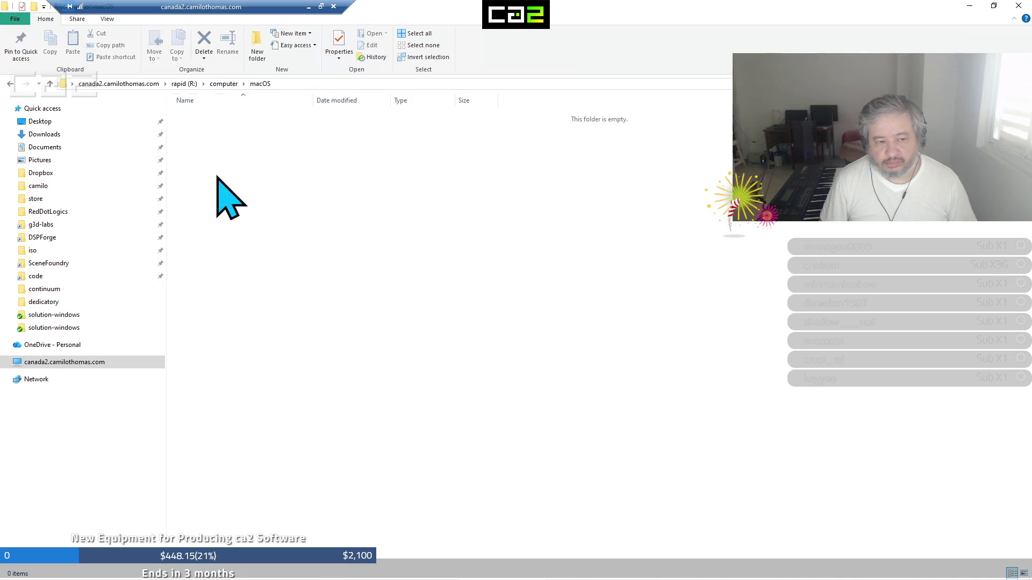
{"action": "left_click", "coordinate": [224, 84]}
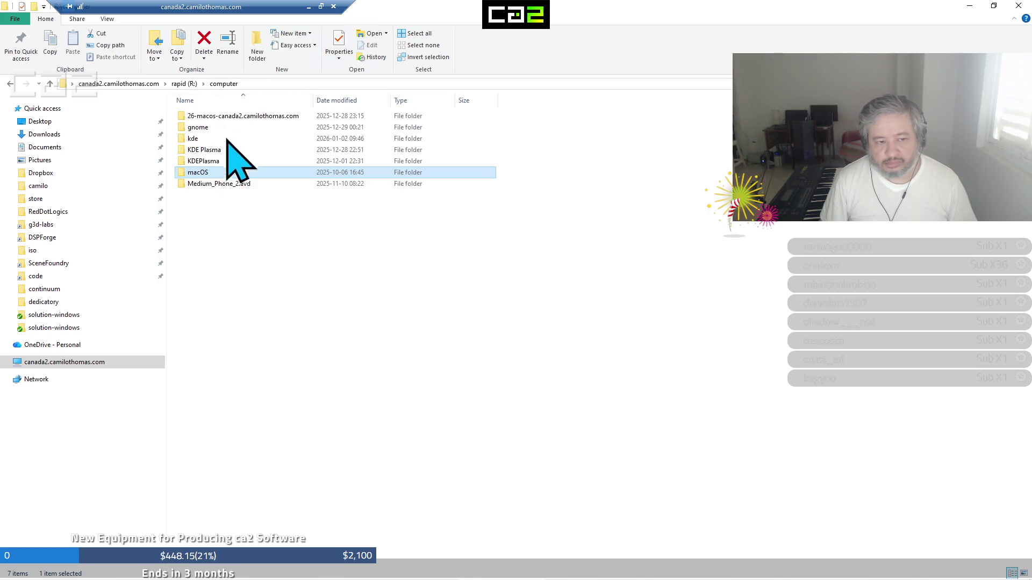
Rename the macOS folder to 'macos' and drag the 26-macos VM folder into it
{"action": "right_click", "coordinate": [207, 177]}
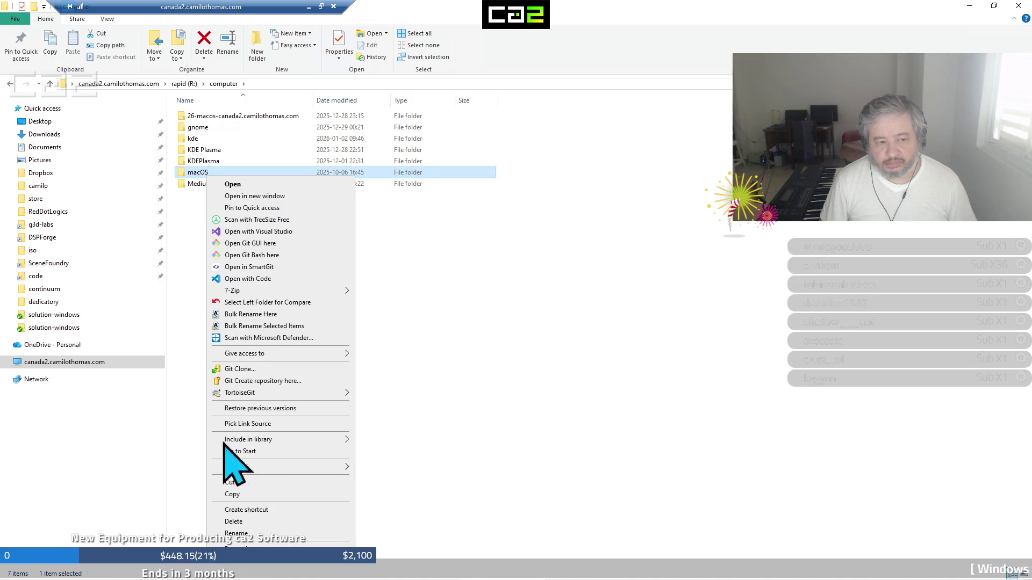
{"action": "left_click", "coordinate": [237, 534]}
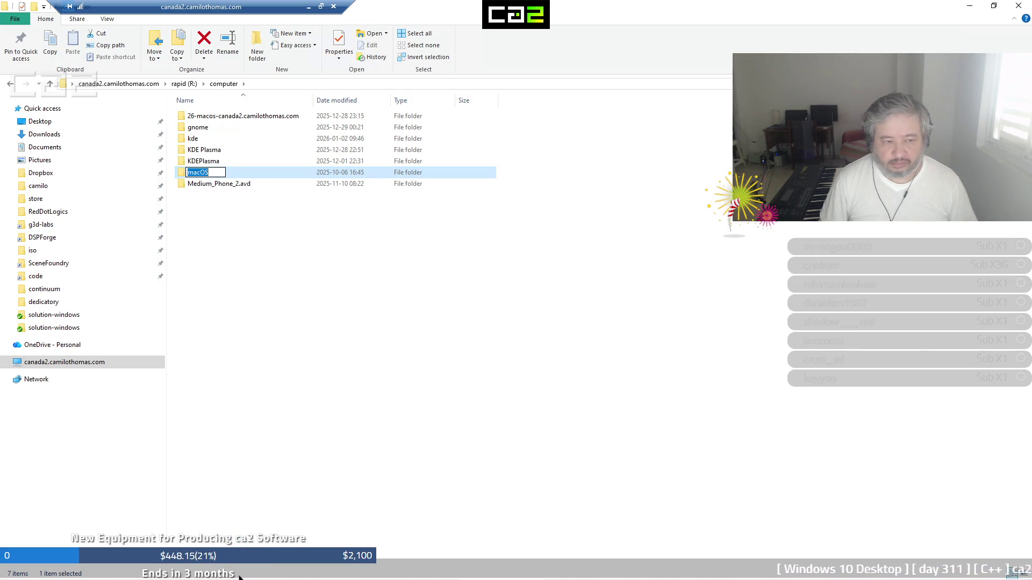
{"action": "type", "text": "macos"}
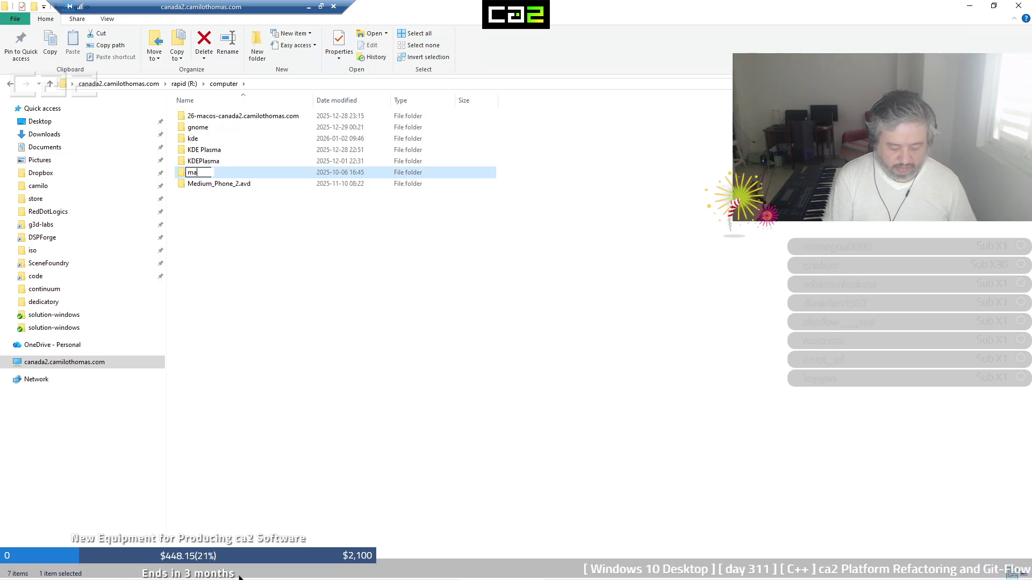
{"action": "key", "text": "Return"}
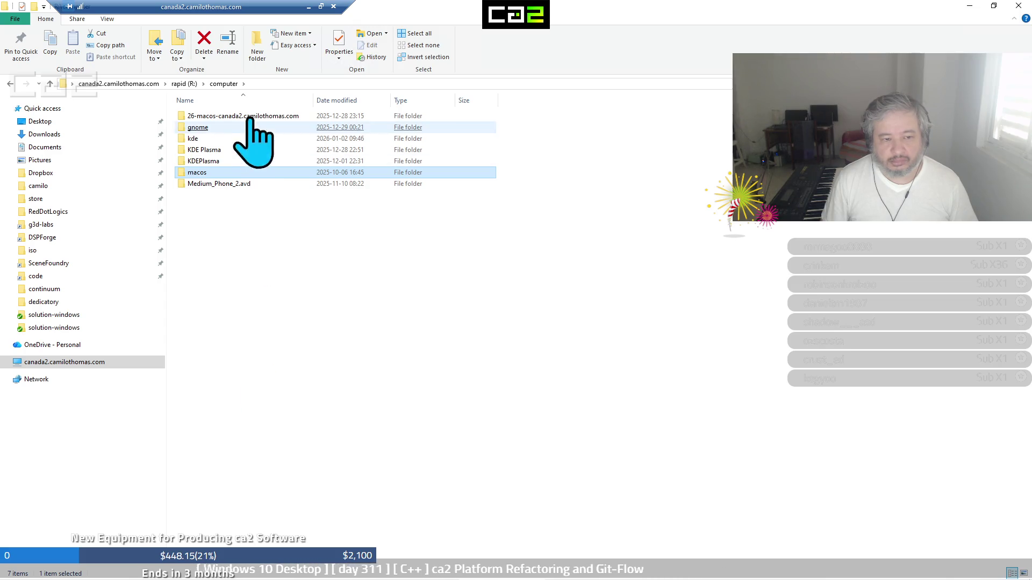
{"action": "left_click_drag", "start_coordinate": [248, 117], "coordinate": [240, 186]}
Inspect KDEPlasma's openSUSE Leap VM folder, then cut KDEPlasma from the computer folder
{"action": "double_click", "coordinate": [221, 151]}
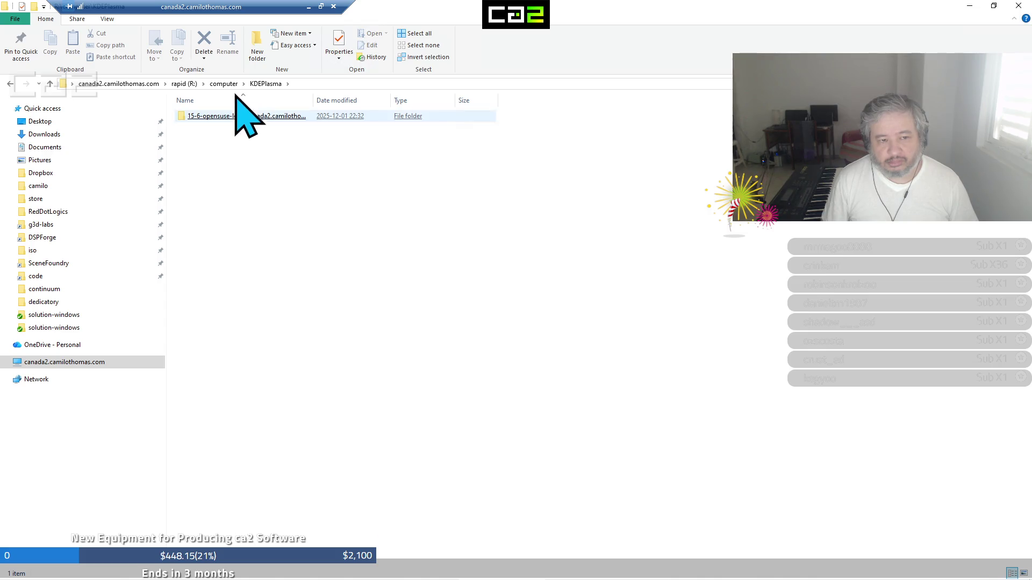
{"action": "double_click", "coordinate": [222, 117]}
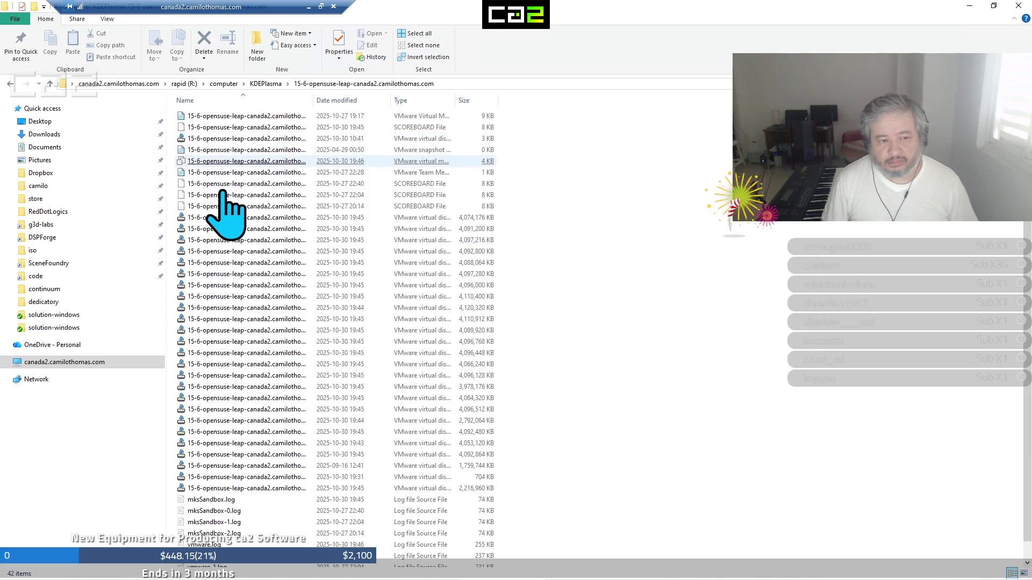
{"action": "left_click", "coordinate": [227, 84]}
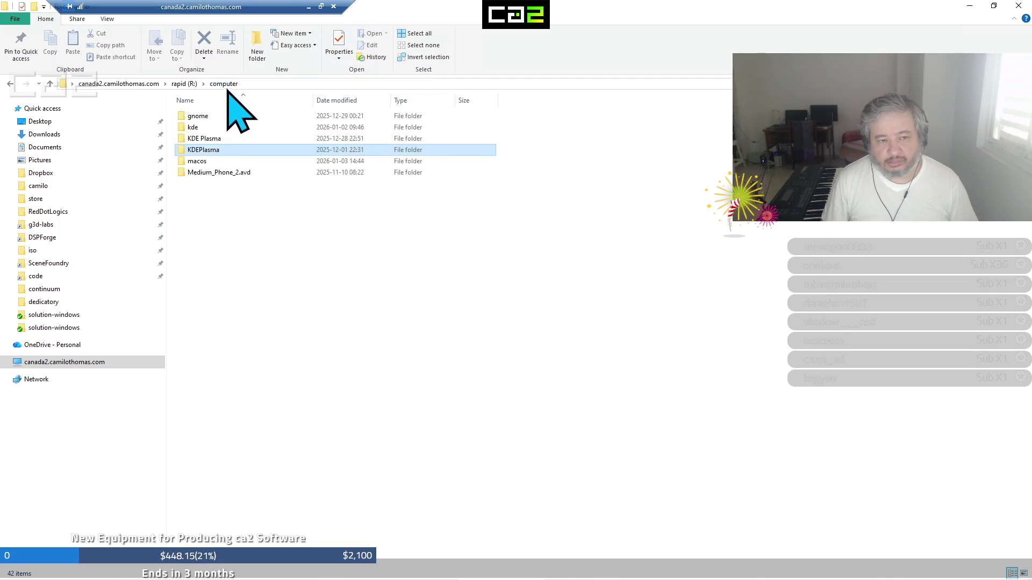
{"action": "right_click", "coordinate": [212, 152]}
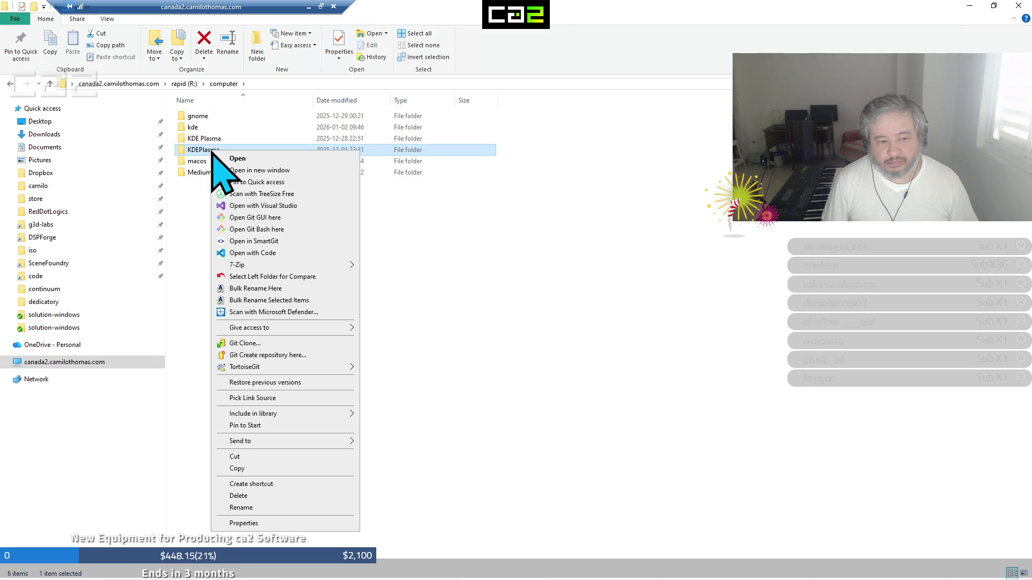
{"action": "left_click", "coordinate": [243, 458]}
In a new Explorer window, paste the 44 cut items into M:\collection and minimize it
{"action": "key", "text": "super+e"}
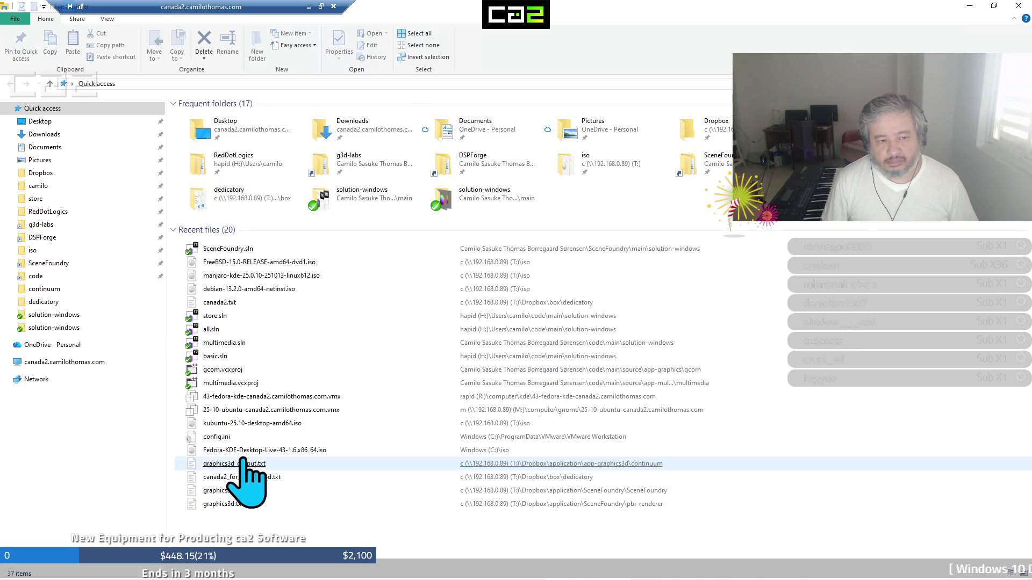
{"action": "left_click", "coordinate": [241, 436]}
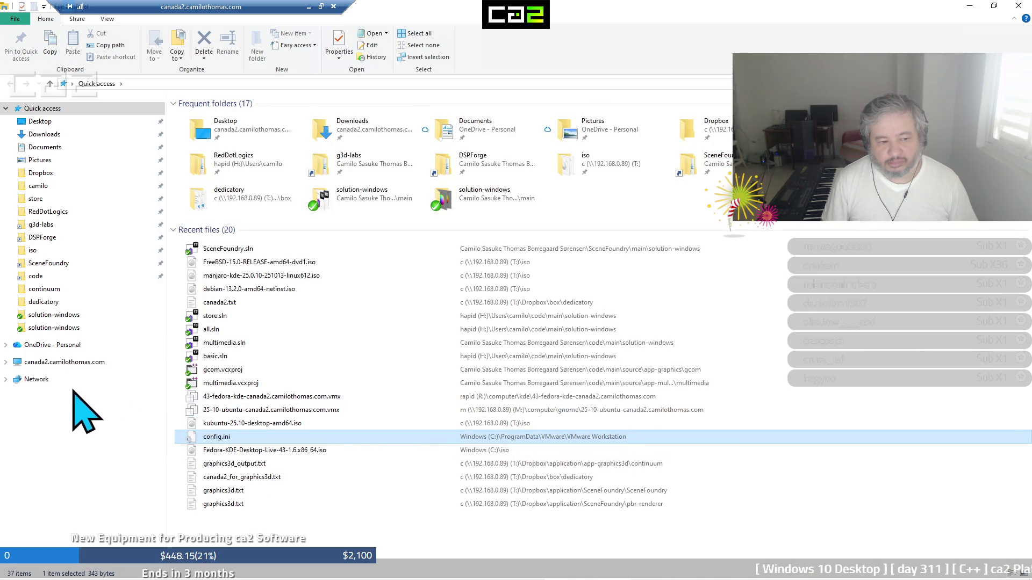
{"action": "left_click", "coordinate": [59, 363]}
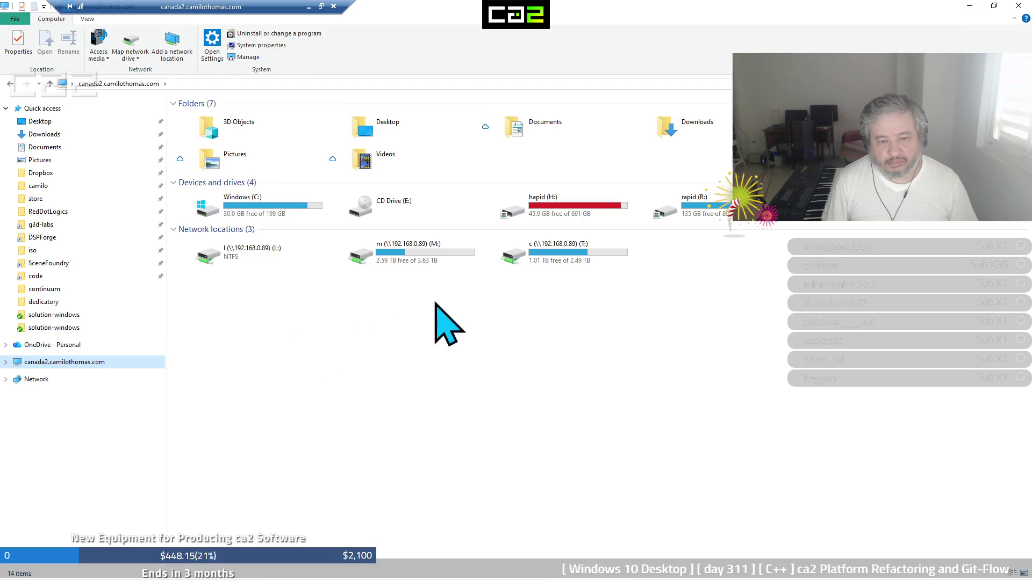
{"action": "double_click", "coordinate": [591, 252]}
{"action": "double_click", "coordinate": [195, 128]}
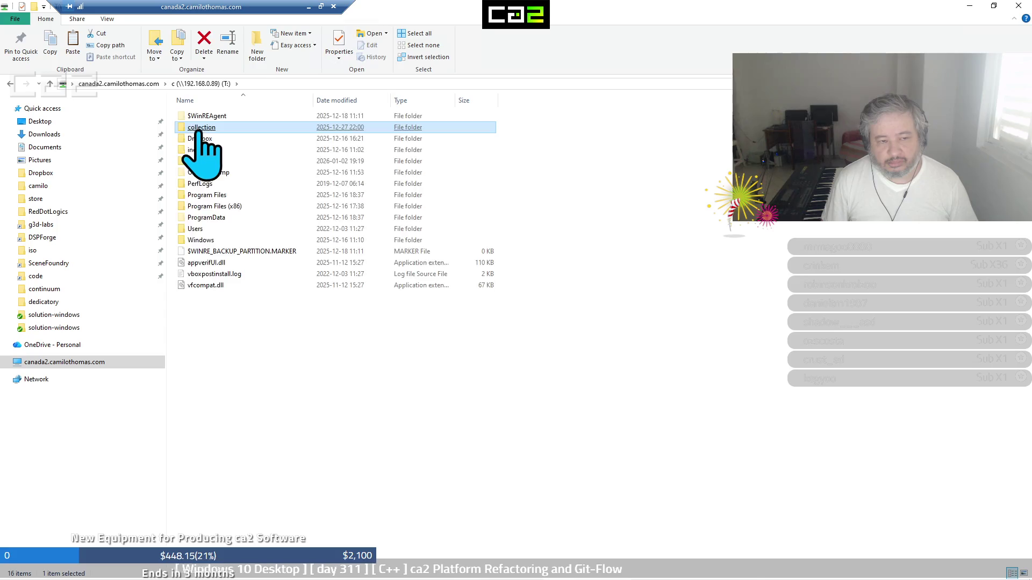
{"action": "left_click", "coordinate": [146, 85]}
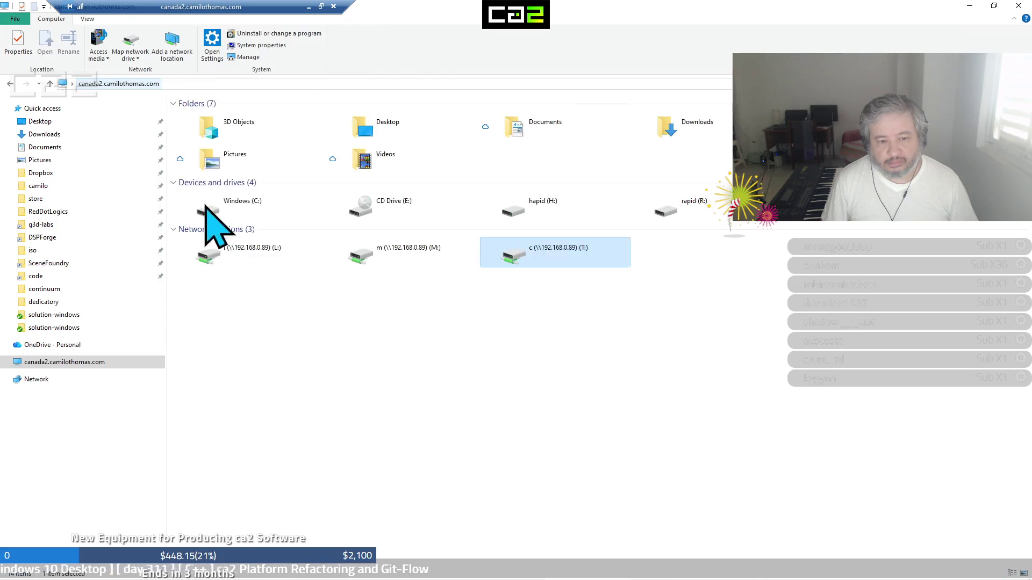
{"action": "left_click", "coordinate": [433, 252]}
{"action": "double_click", "coordinate": [433, 253]}
{"action": "double_click", "coordinate": [202, 116]}
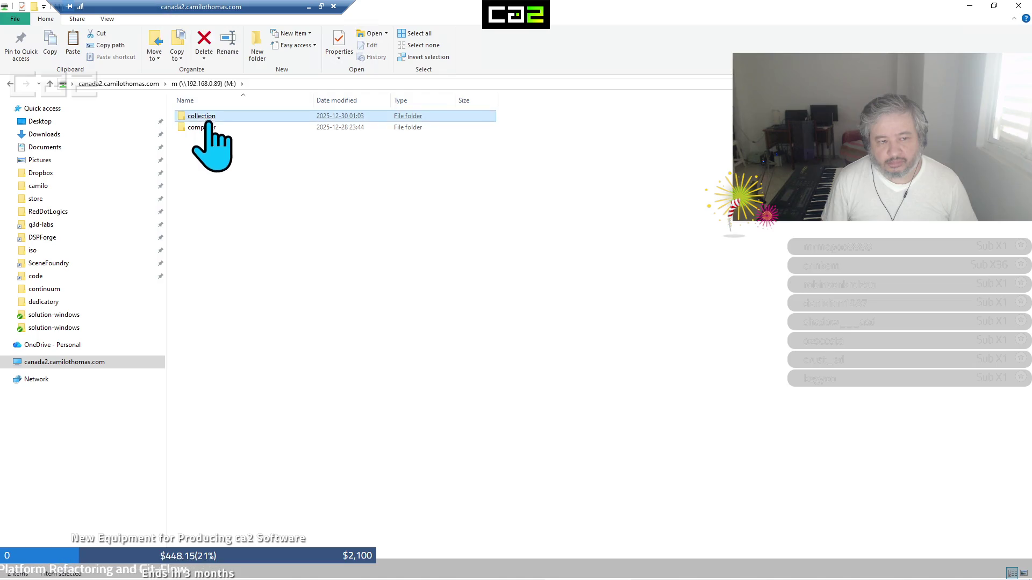
{"action": "right_click", "coordinate": [199, 193]}
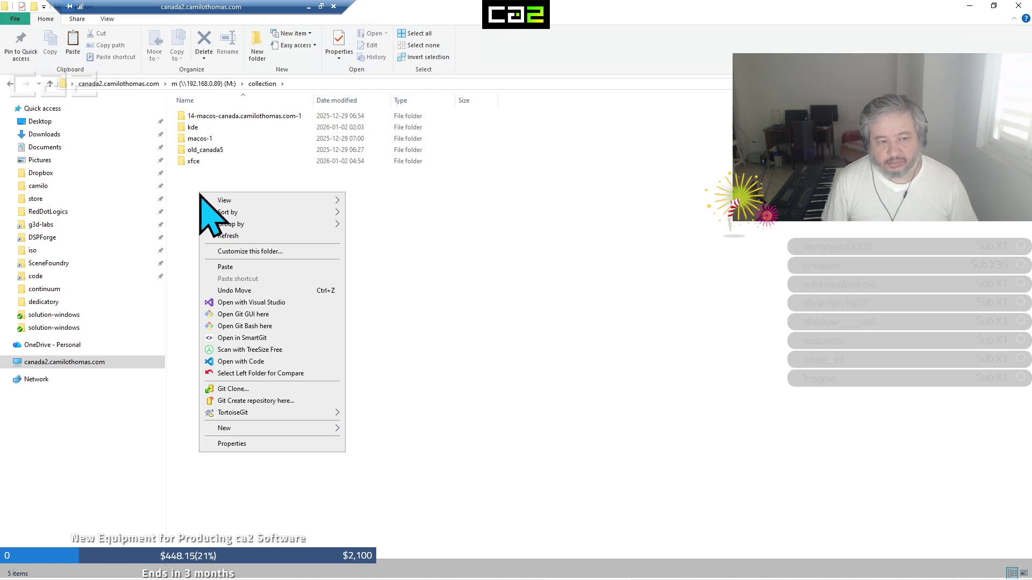
{"action": "left_click", "coordinate": [237, 267]}
{"action": "left_click", "coordinate": [969, 6]}
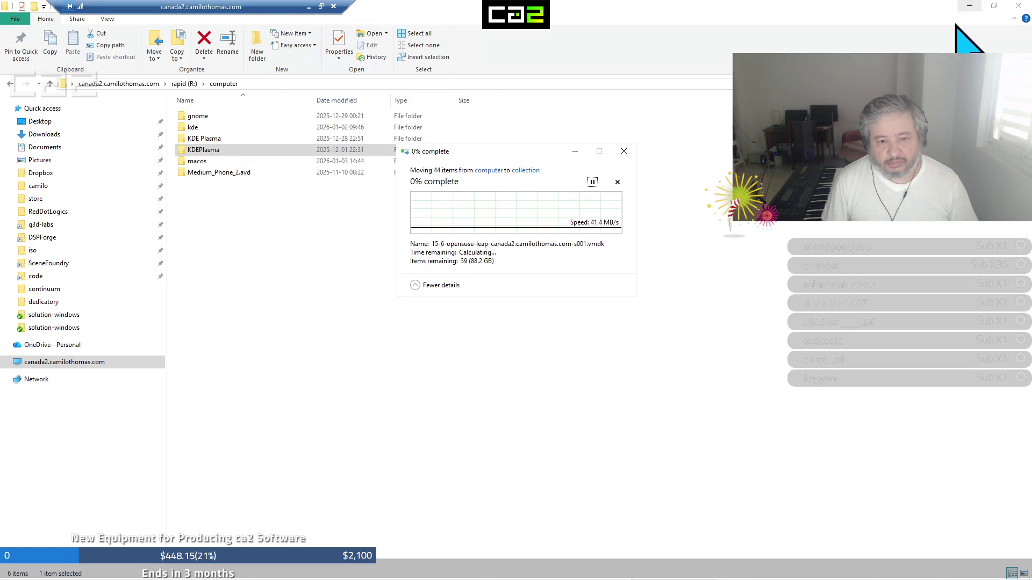
Back in R:\computer, check the KDE Plasma folder and cut it
{"action": "left_click", "coordinate": [970, 7]}
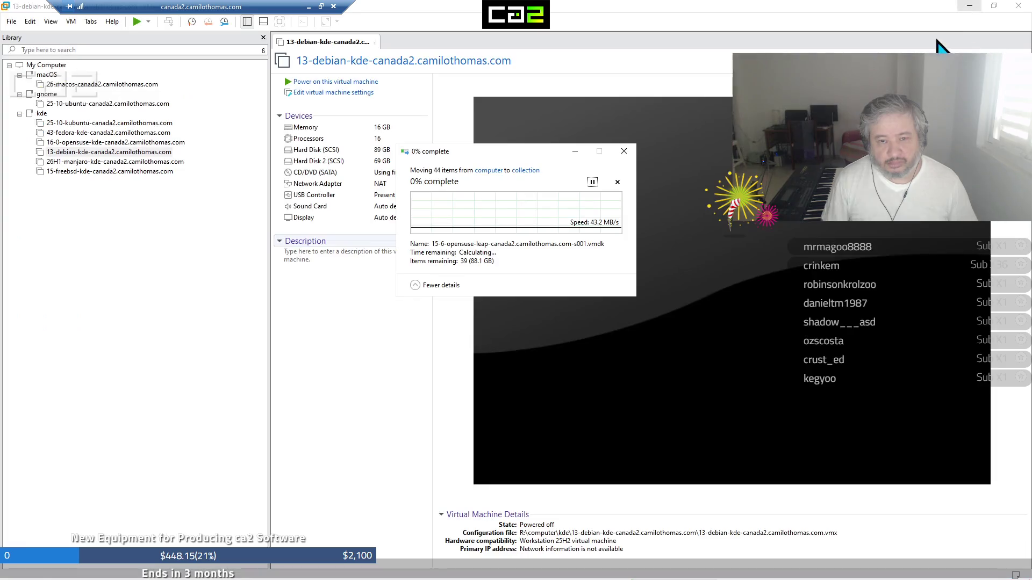
{"action": "mouse_move", "coordinate": [249, 564]}
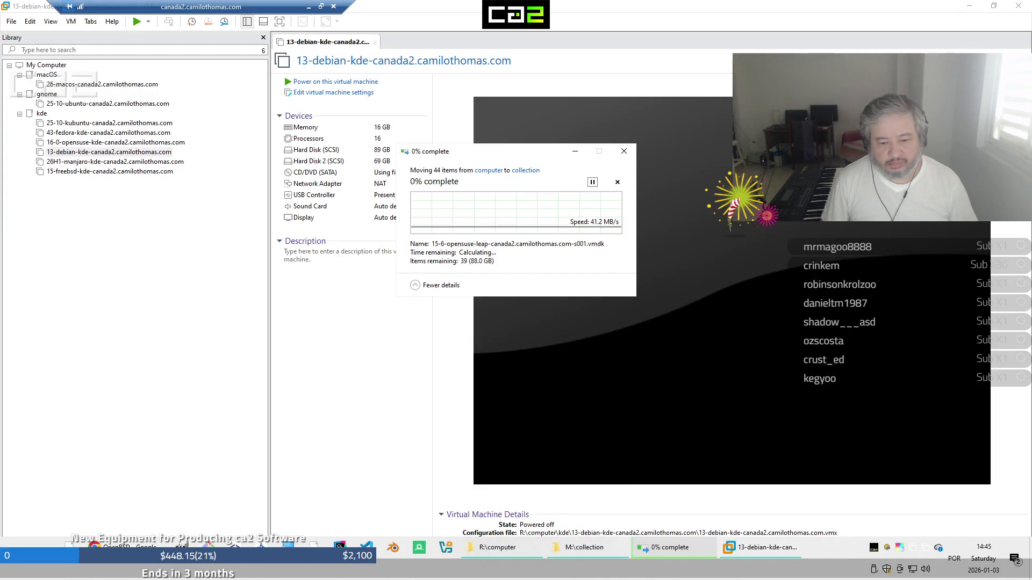
{"action": "left_click", "coordinate": [507, 549]}
{"action": "double_click", "coordinate": [215, 138]}
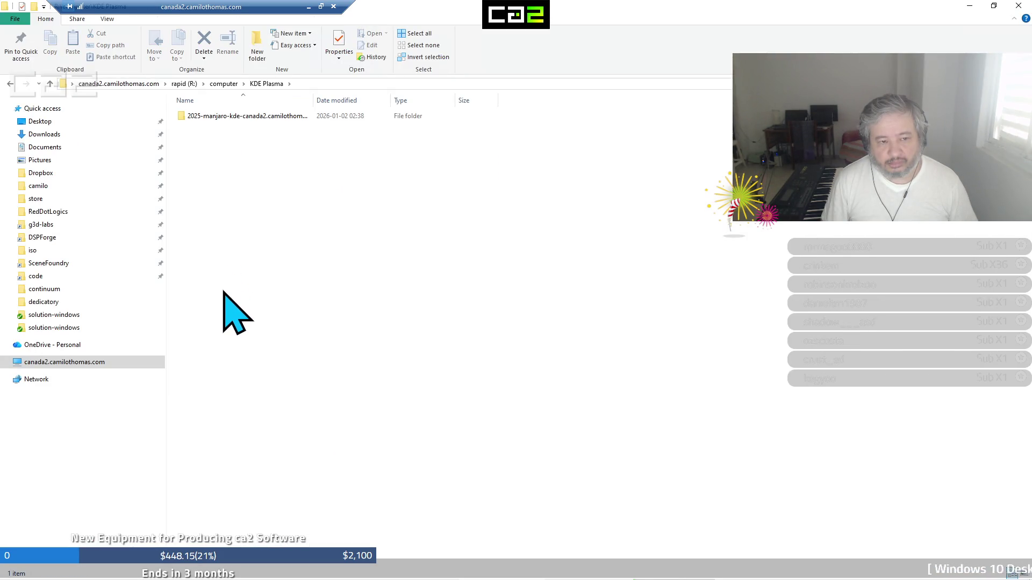
{"action": "left_click", "coordinate": [225, 84]}
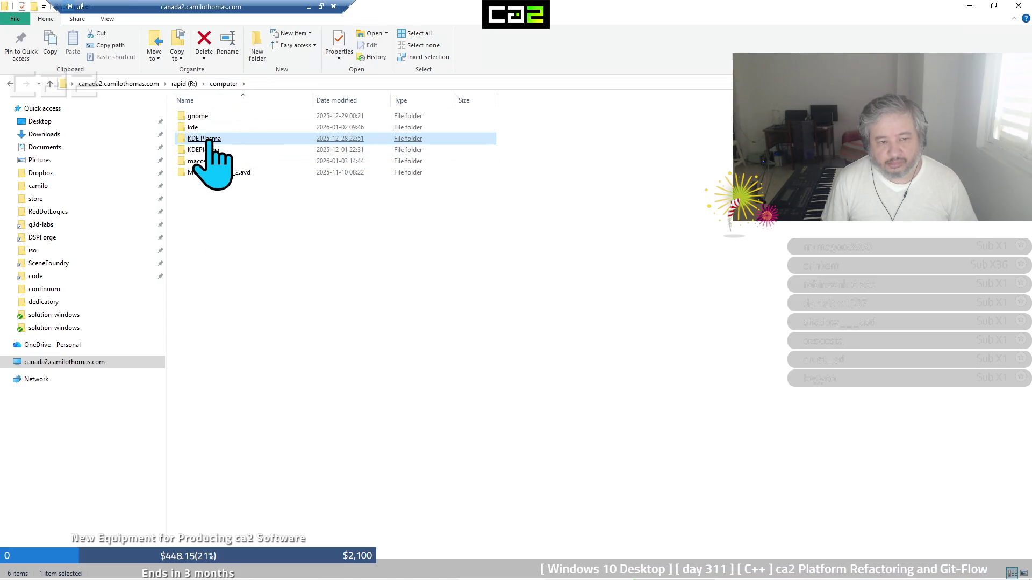
{"action": "right_click", "coordinate": [210, 140]}
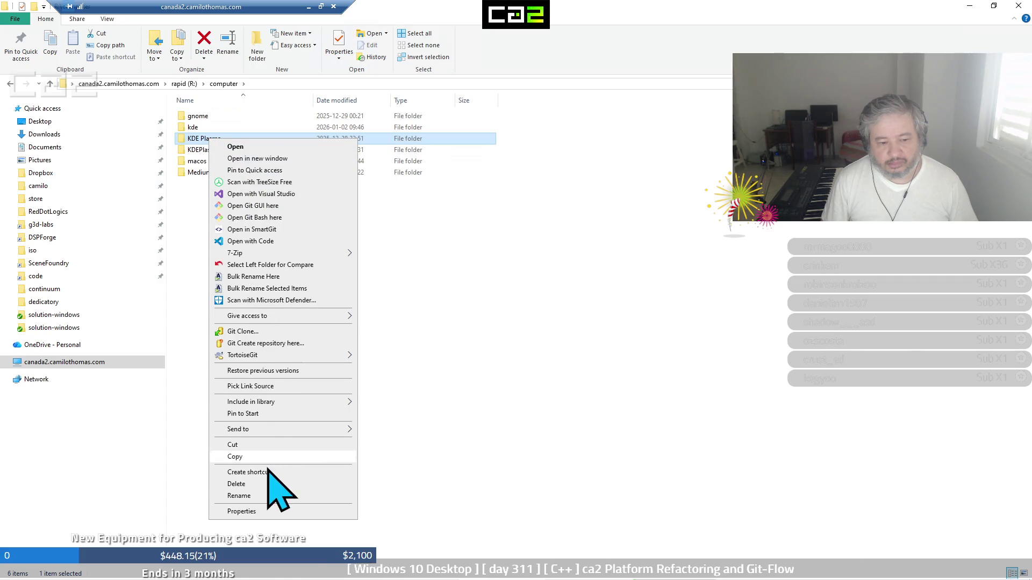
{"action": "left_click", "coordinate": [277, 445]}
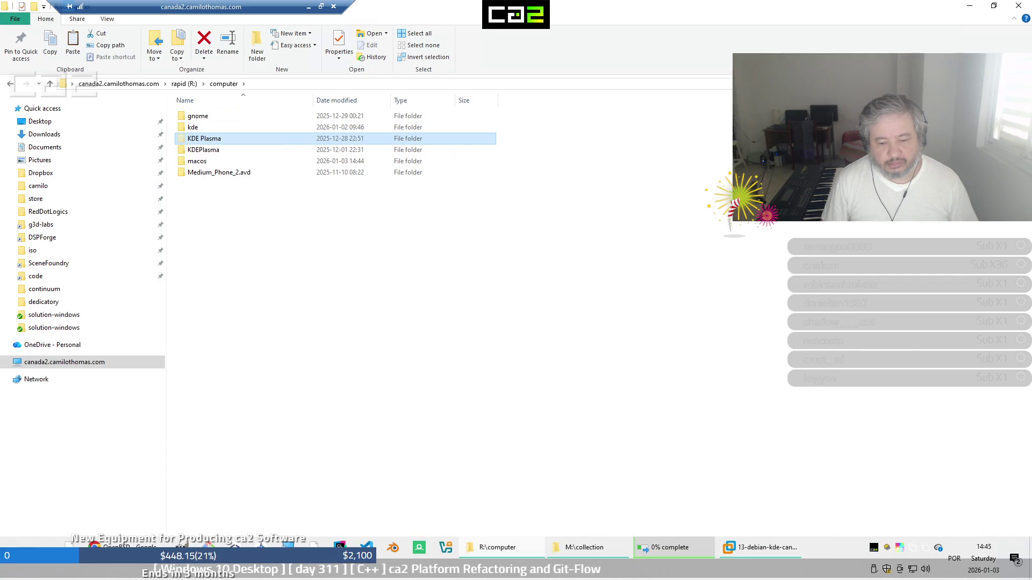
Paste KDE Plasma into the M:\collection window, then minimize both Explorer windows
{"action": "left_click", "coordinate": [569, 548]}
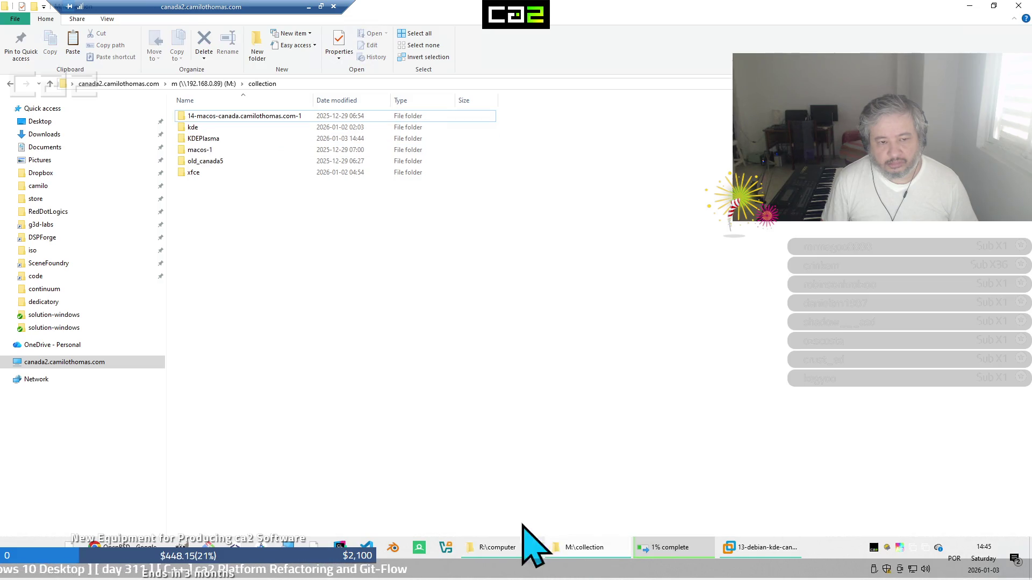
{"action": "right_click", "coordinate": [263, 210]}
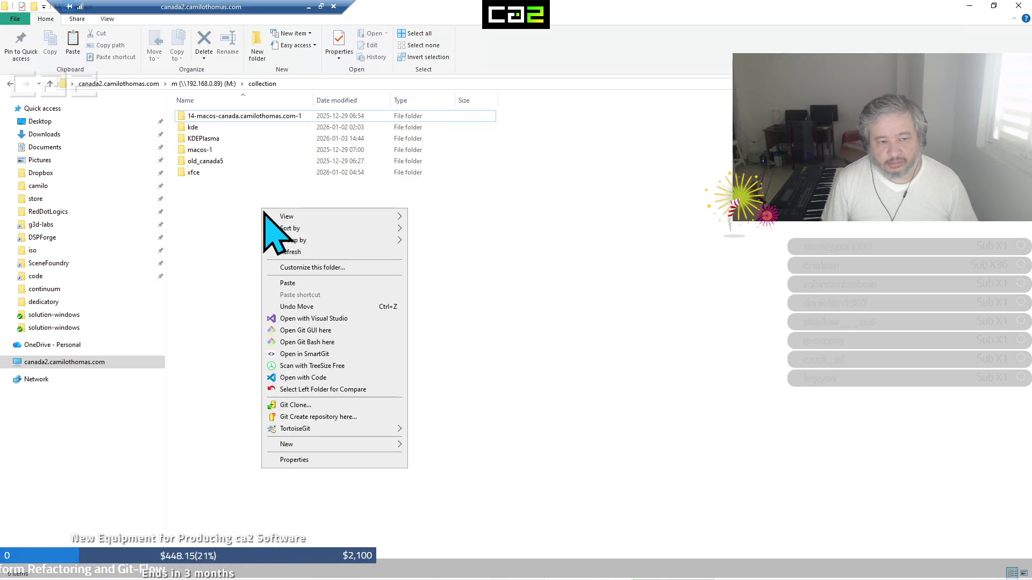
{"action": "left_click", "coordinate": [320, 287]}
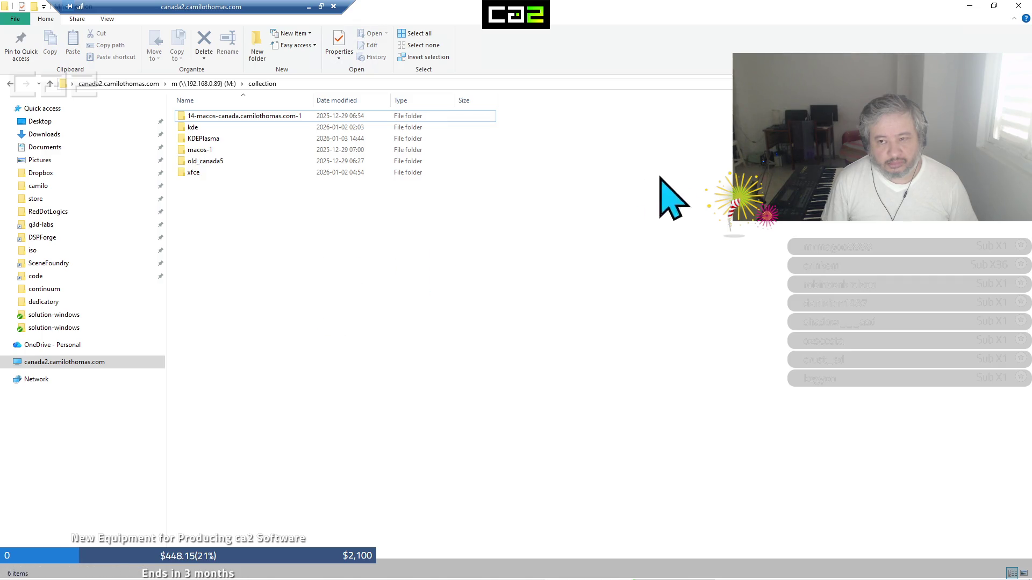
{"action": "left_click", "coordinate": [972, 7]}
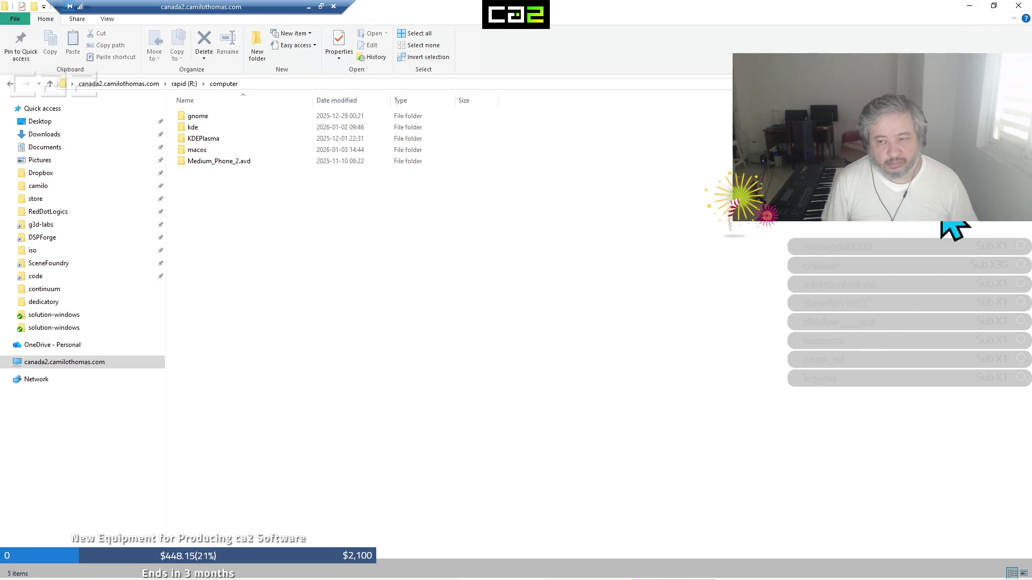
{"action": "left_click", "coordinate": [972, 5]}
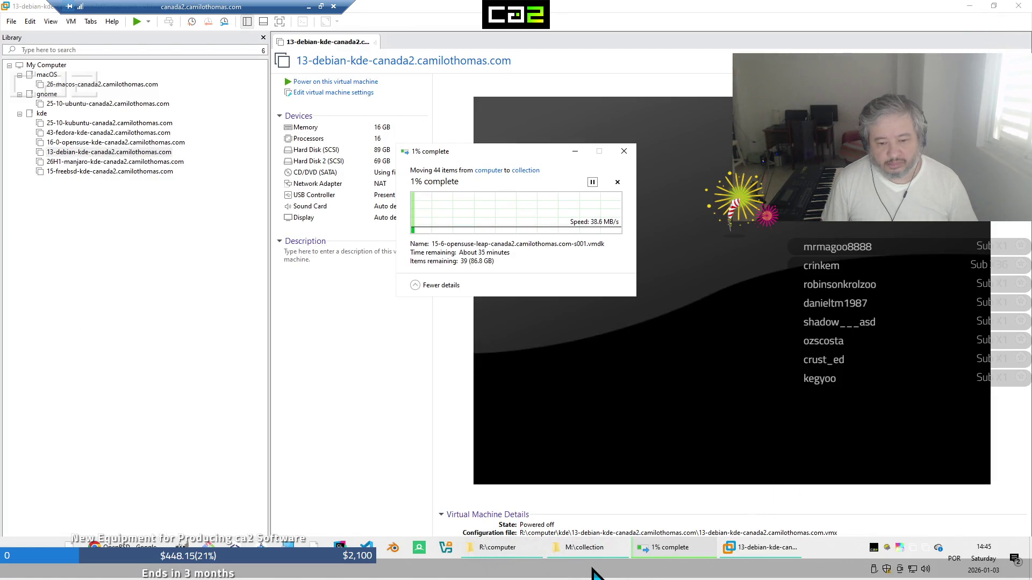
In M:\collection, open the moved KDE Plasma folder and its manjaro VM subfolder
{"action": "left_click", "coordinate": [593, 555]}
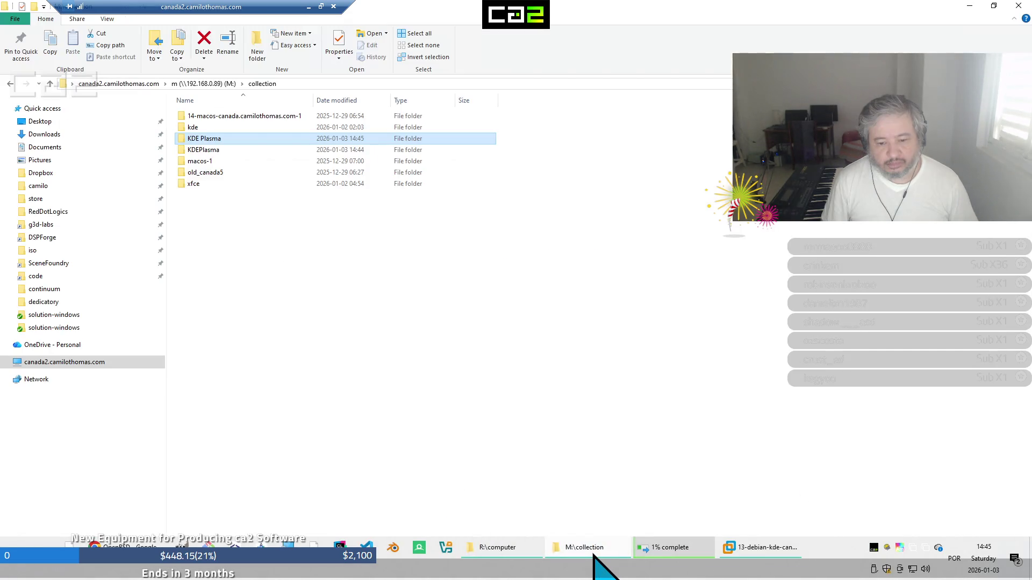
{"action": "double_click", "coordinate": [215, 141]}
{"action": "double_click", "coordinate": [224, 117]}
Delete the empty gnome folder from R:\computer and go up to the root of rapid (R:)
{"action": "mouse_move", "coordinate": [491, 579]}
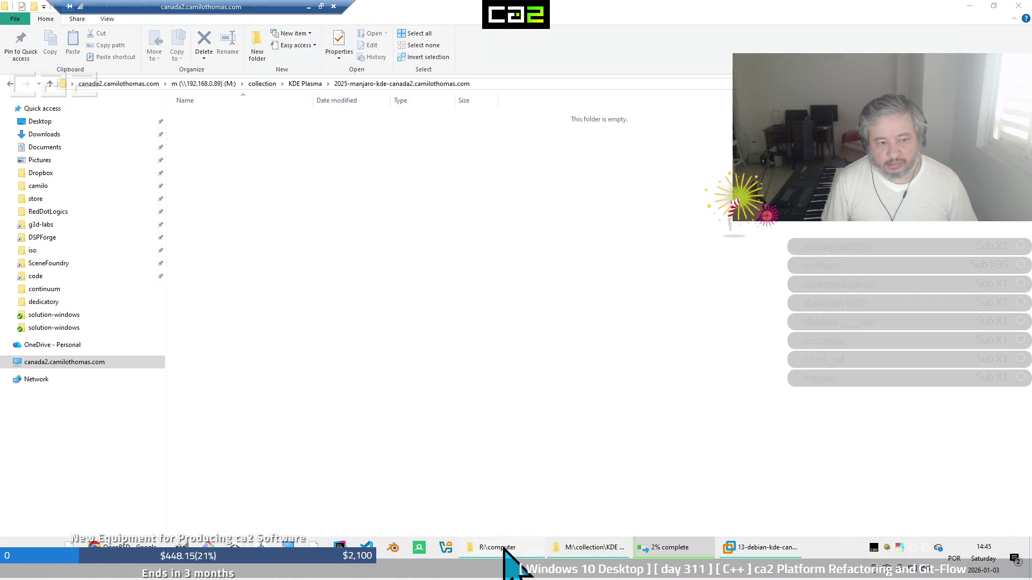
{"action": "left_click", "coordinate": [503, 548]}
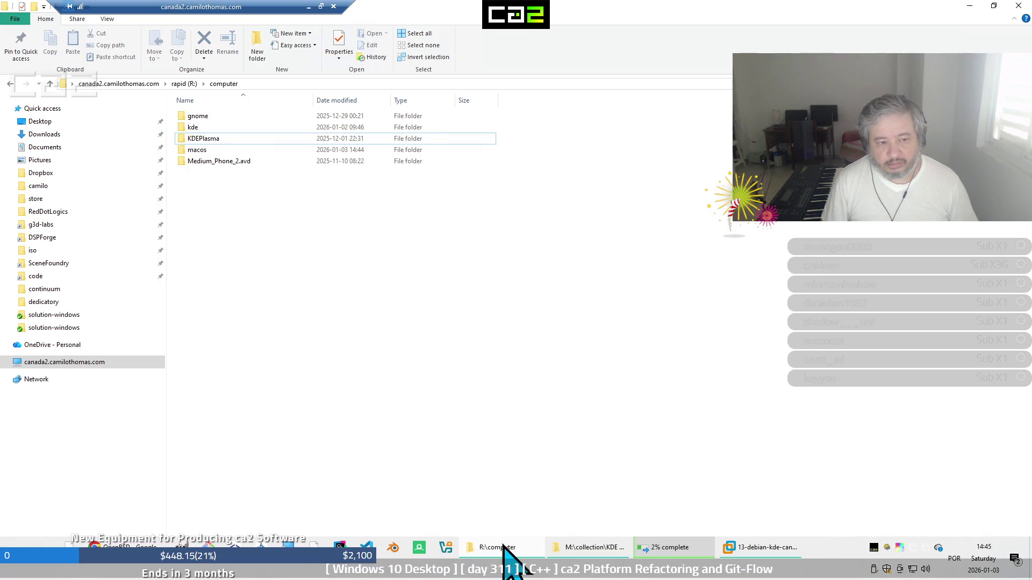
{"action": "left_click", "coordinate": [205, 154]}
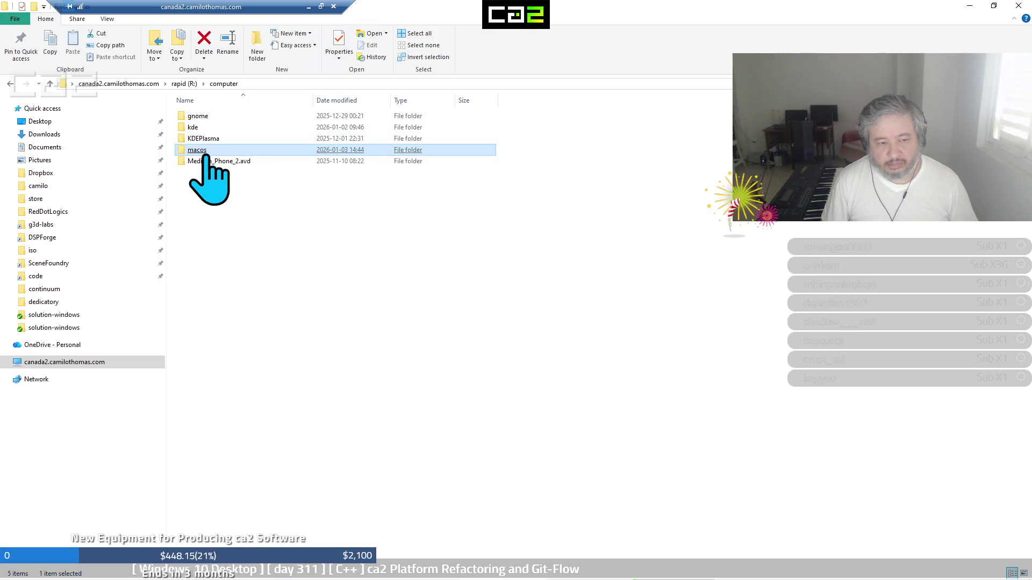
{"action": "double_click", "coordinate": [198, 116]}
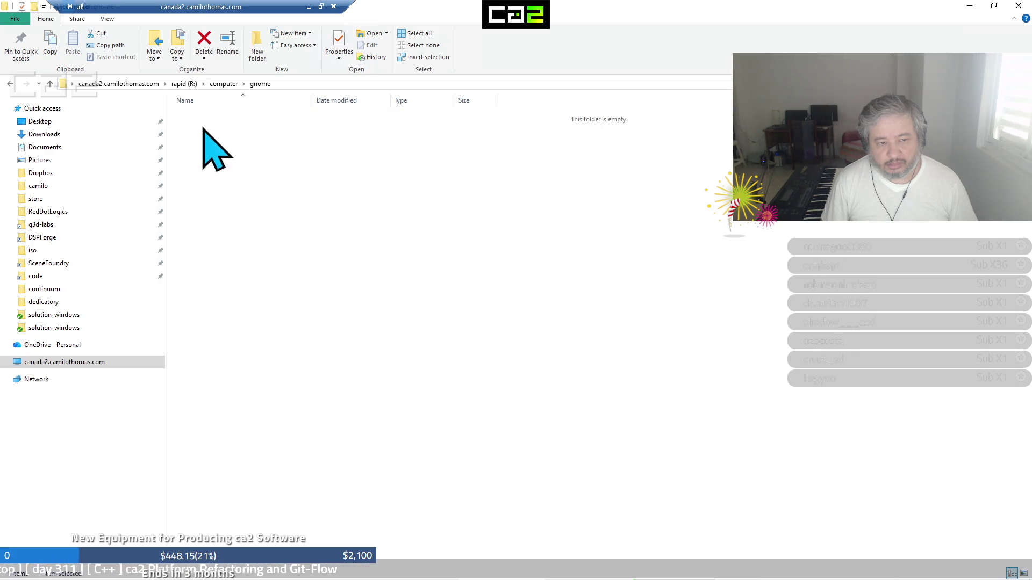
{"action": "left_click", "coordinate": [223, 85]}
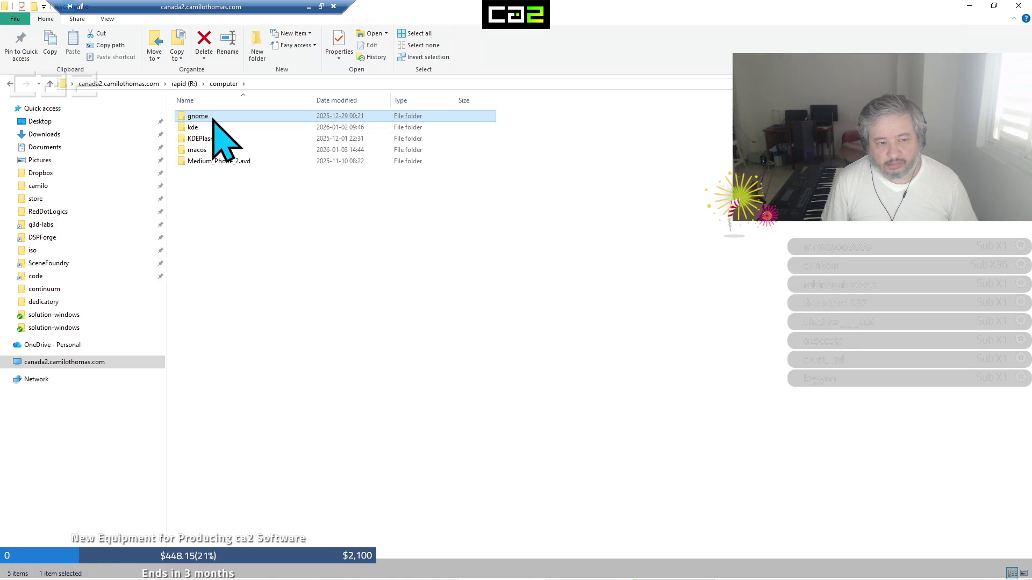
{"action": "right_click", "coordinate": [213, 120]}
{"action": "left_click", "coordinate": [346, 476]}
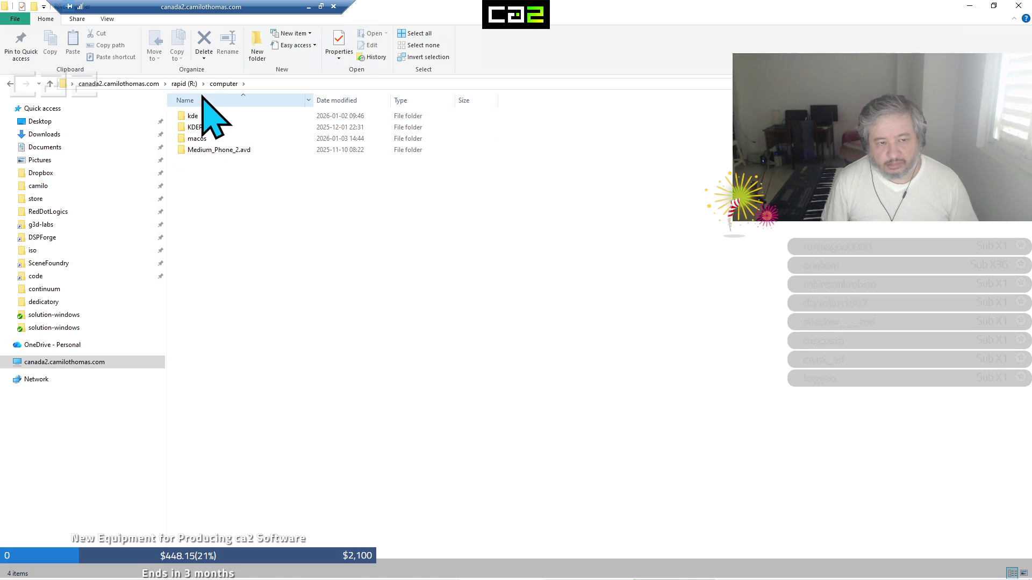
{"action": "left_click", "coordinate": [190, 83]}
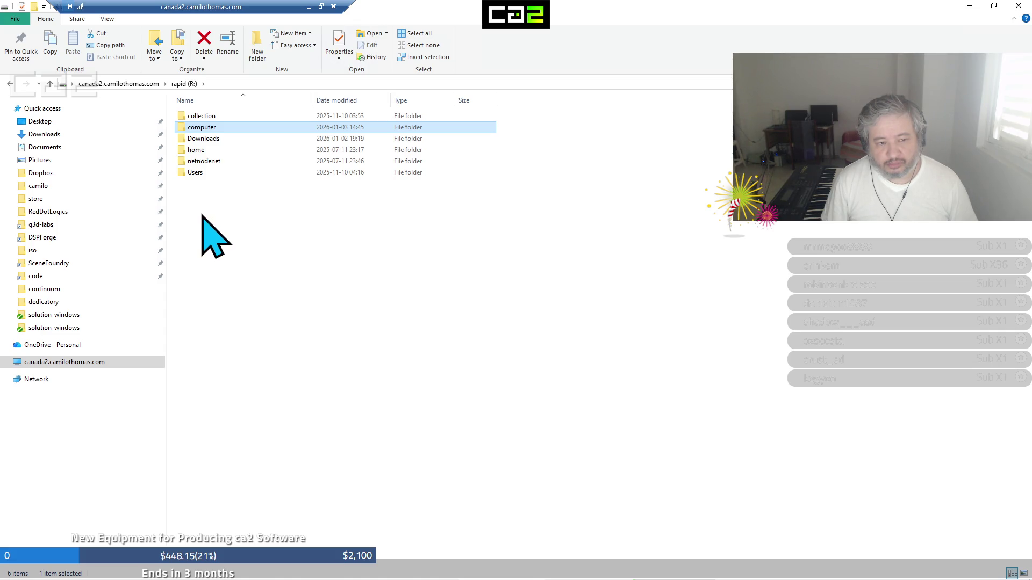
Delete the empty computer folder from the hapid (H:) drive
{"action": "left_click", "coordinate": [131, 86]}
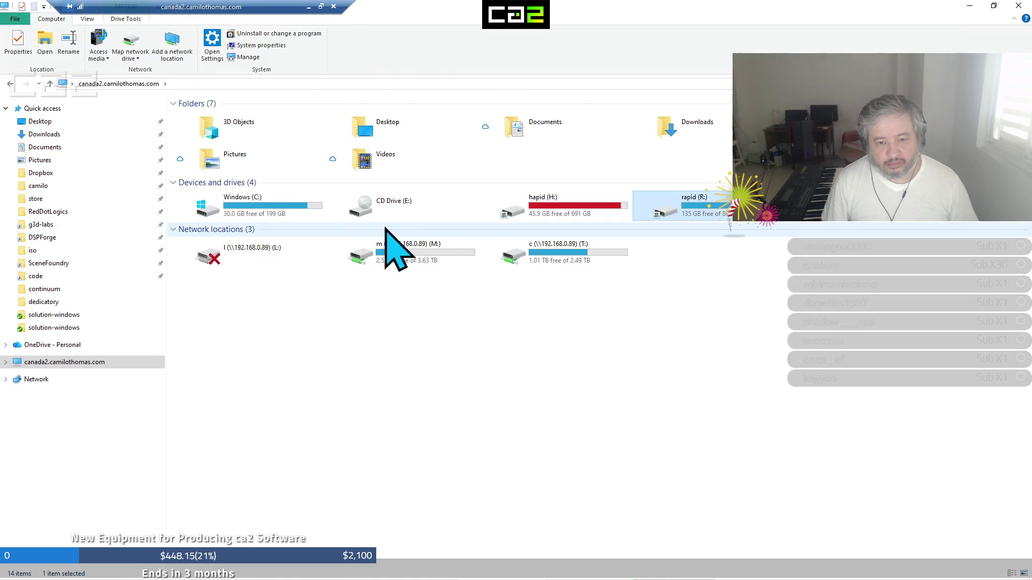
{"action": "double_click", "coordinate": [611, 211]}
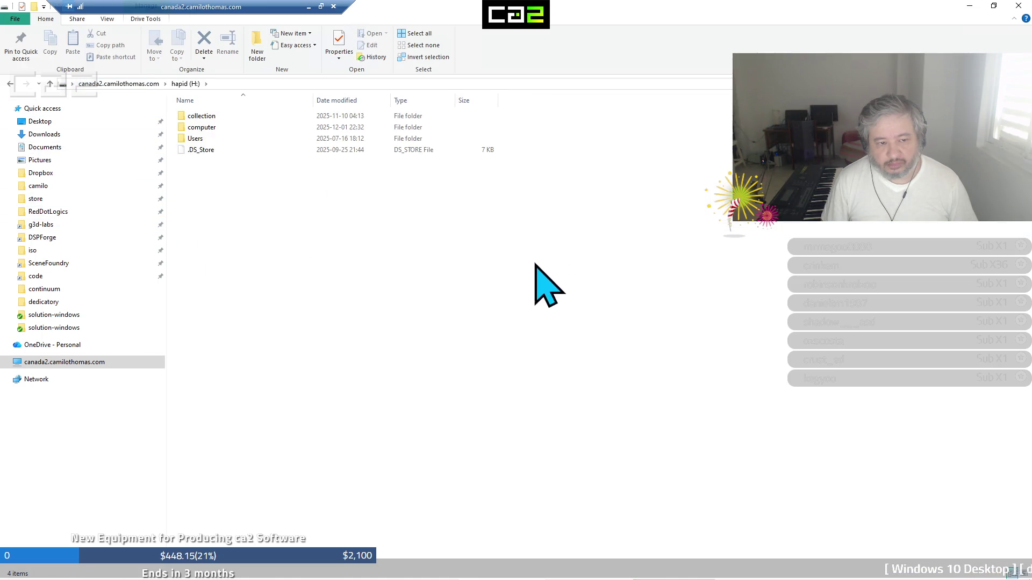
{"action": "double_click", "coordinate": [222, 129]}
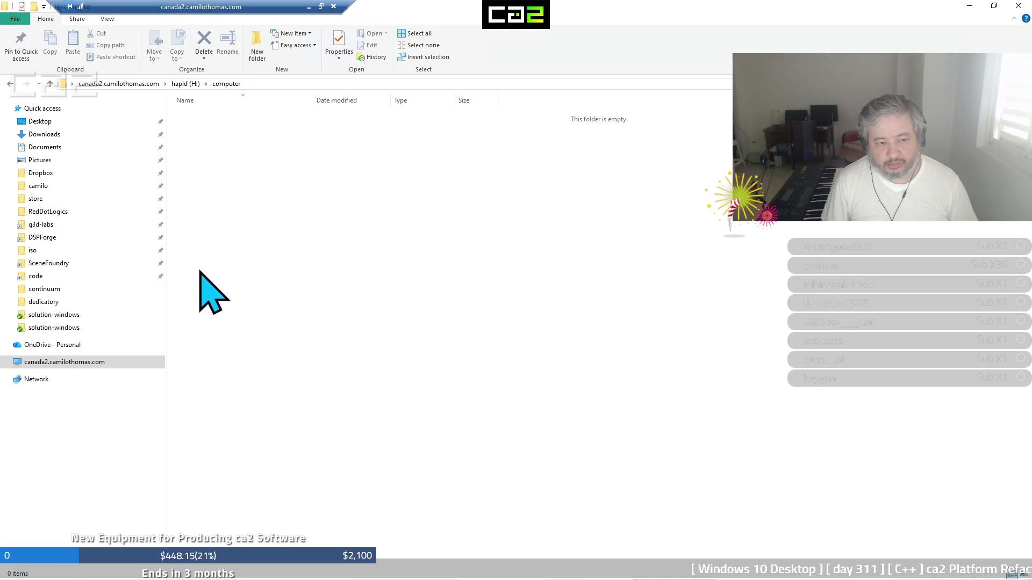
{"action": "left_click", "coordinate": [194, 85]}
{"action": "right_click", "coordinate": [208, 129]}
{"action": "left_click", "coordinate": [241, 473]}
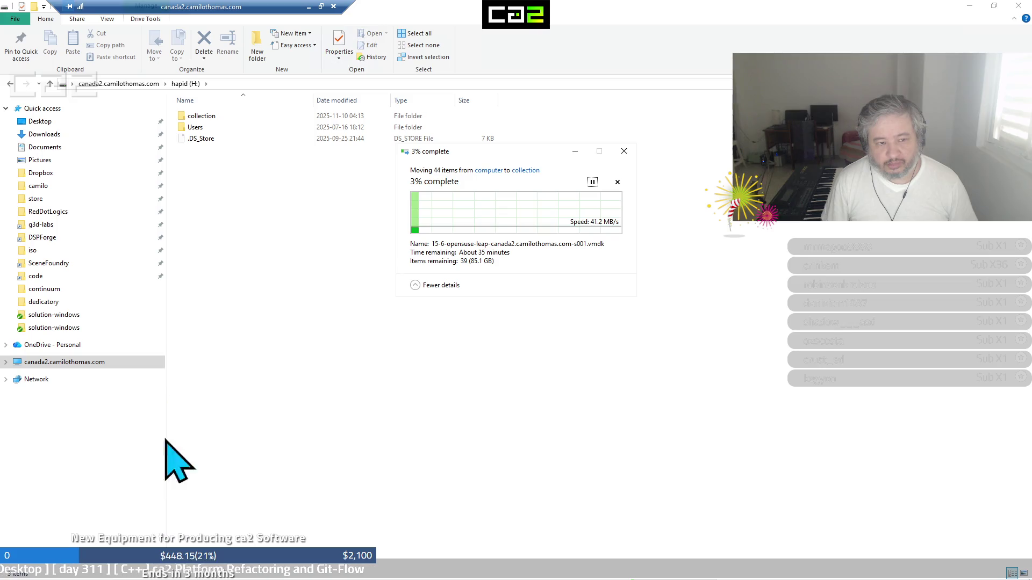
Reopen rapid (R:) and minimize the canada2 remote desktop window
{"action": "left_click", "coordinate": [150, 84]}
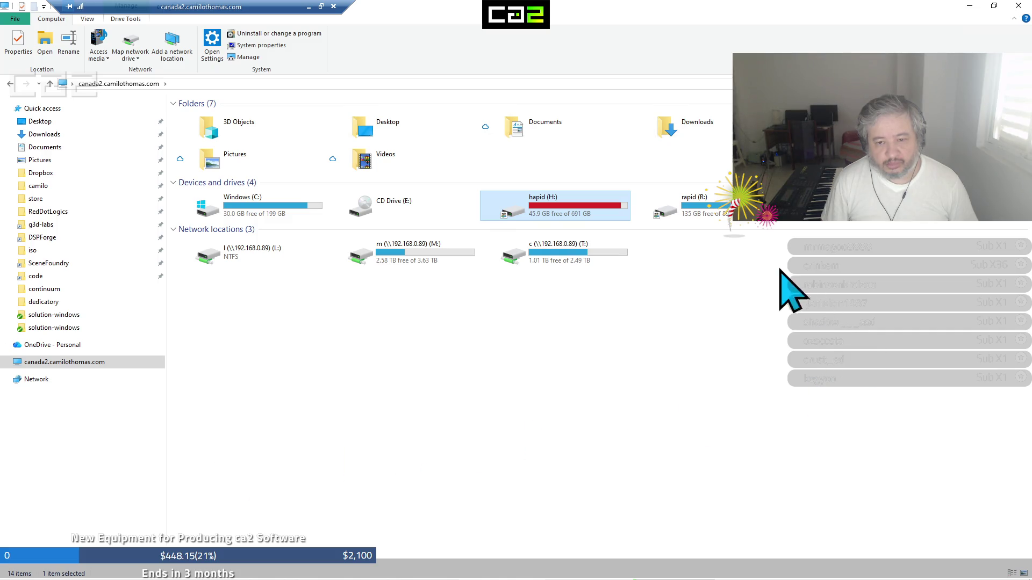
{"action": "double_click", "coordinate": [740, 215]}
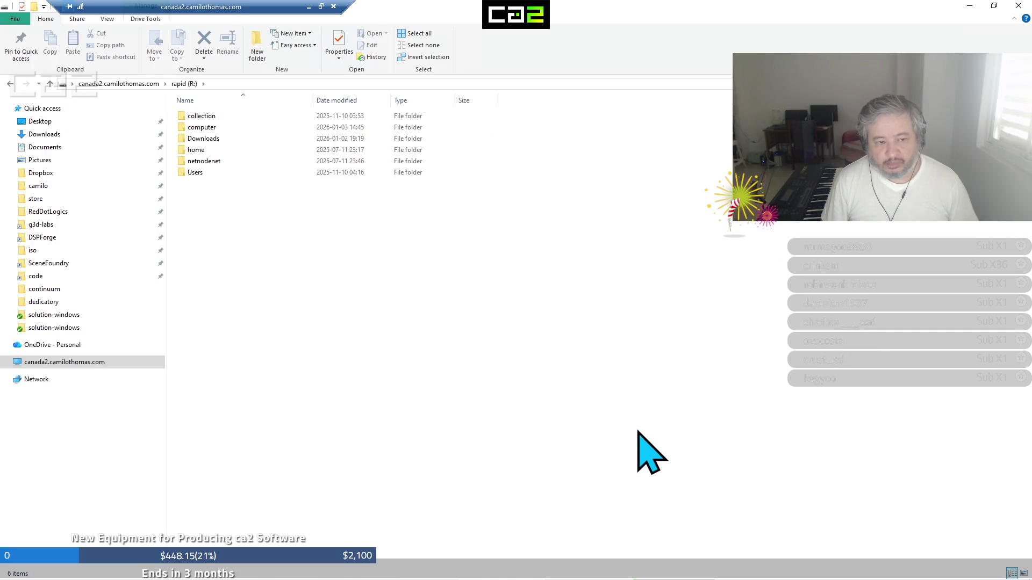
{"action": "left_click", "coordinate": [309, 6]}
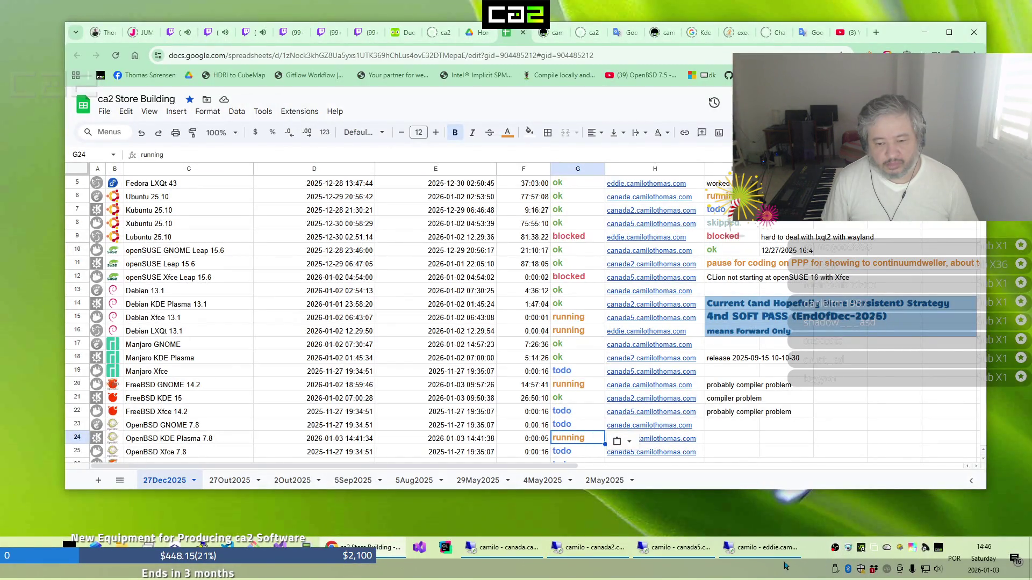
Switch to canada5 and open a maximized File Explorer window
{"action": "left_click", "coordinate": [681, 554]}
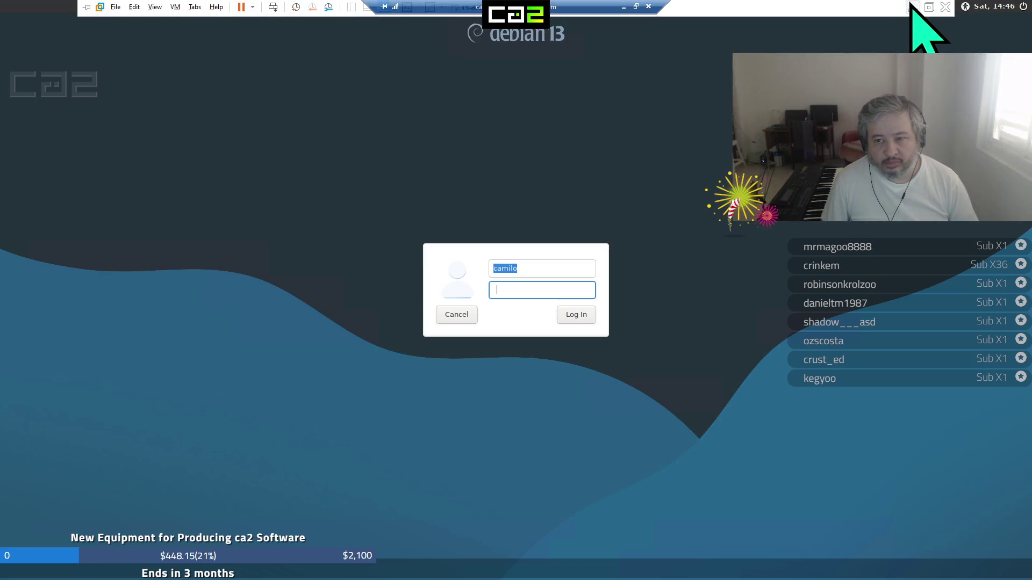
{"action": "left_click", "coordinate": [912, 8]}
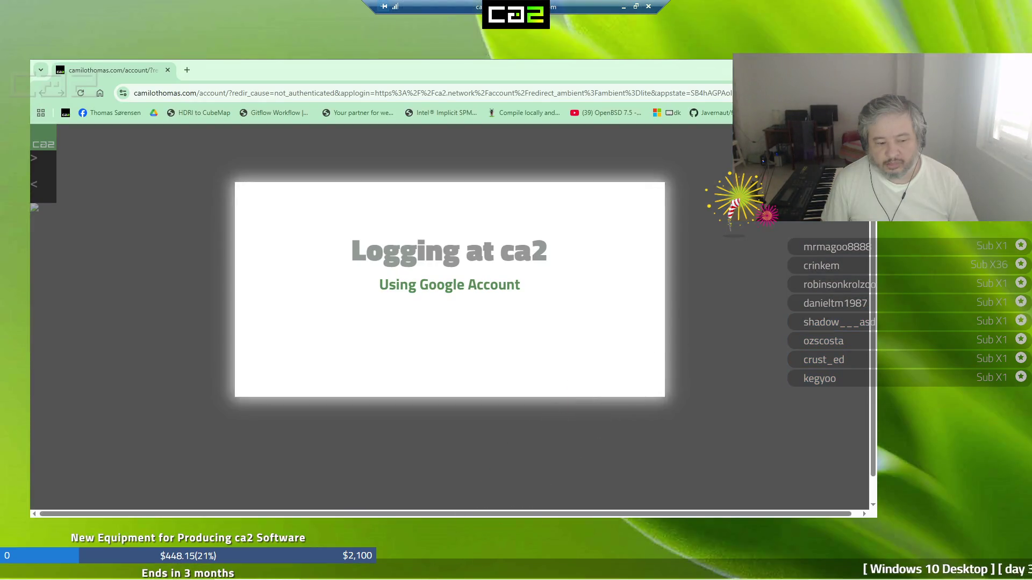
{"action": "left_click", "coordinate": [93, 550]}
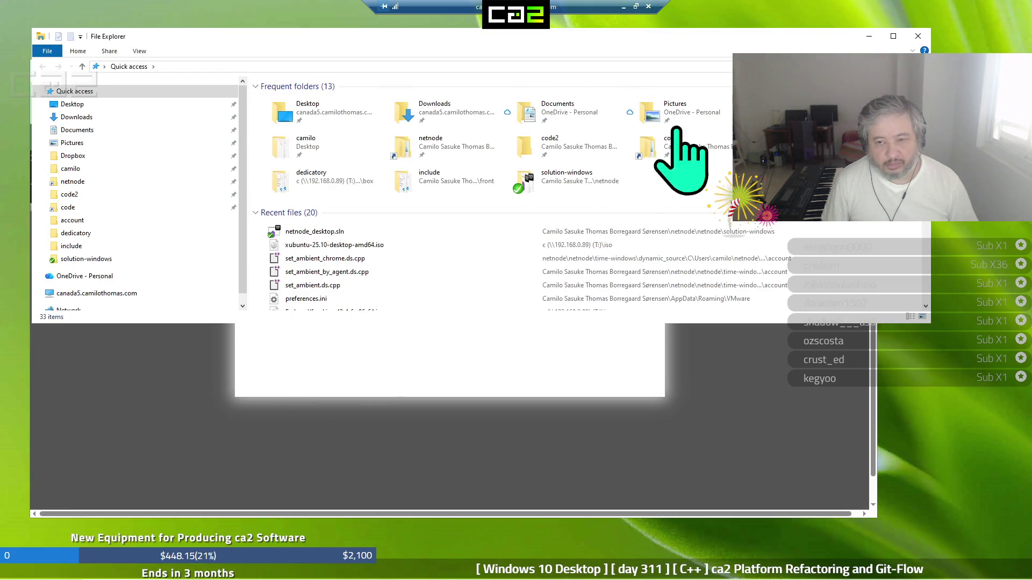
{"action": "left_click", "coordinate": [892, 36]}
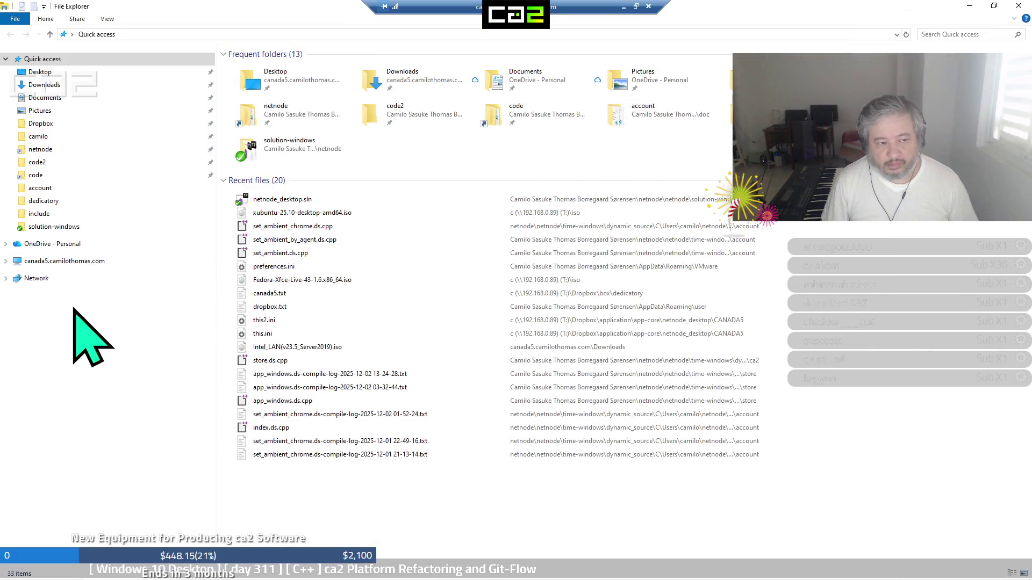
Inspect R:\computer\xfce's 7-7-openbsd-xfce-canada5 VM folder with a widened Name column, then minimize the remote desktop
{"action": "left_click", "coordinate": [32, 261]}
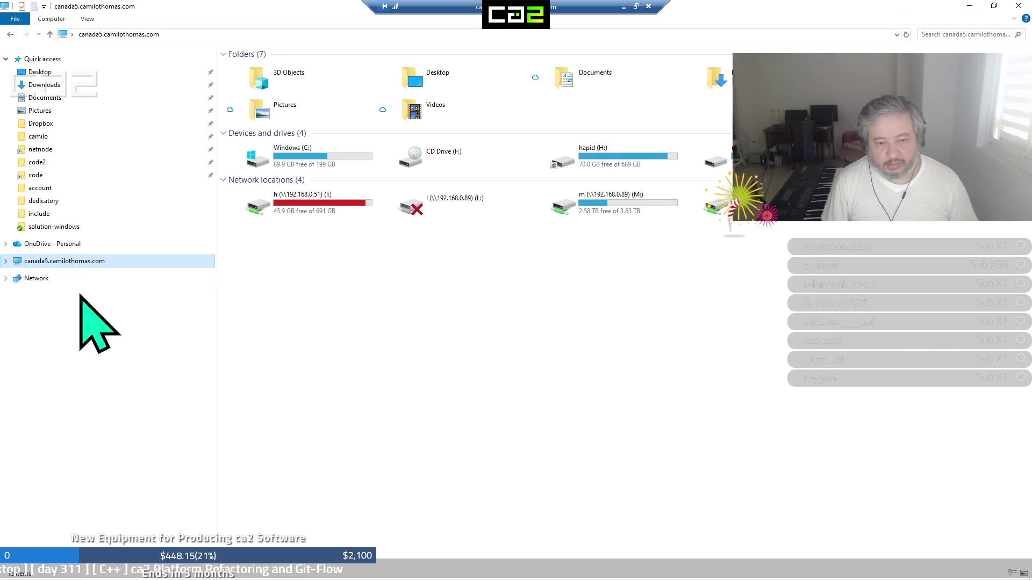
{"action": "double_click", "coordinate": [716, 161]}
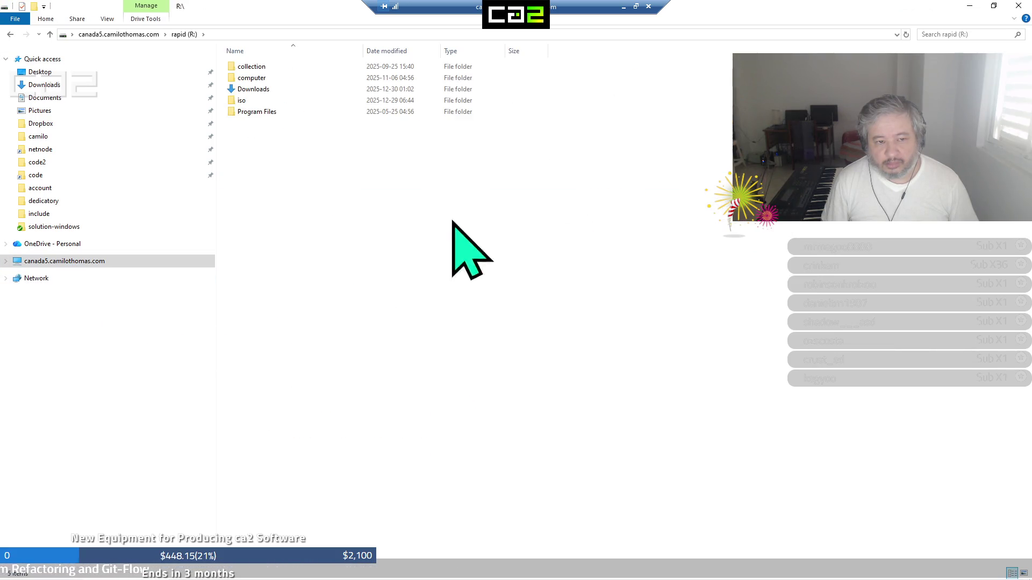
{"action": "left_click", "coordinate": [263, 72]}
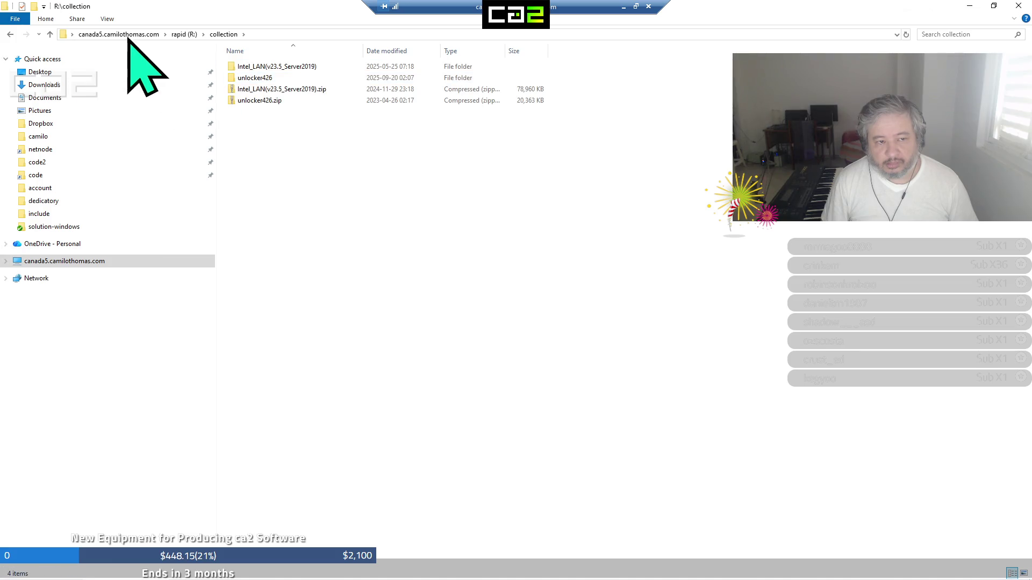
{"action": "left_click", "coordinate": [186, 34]}
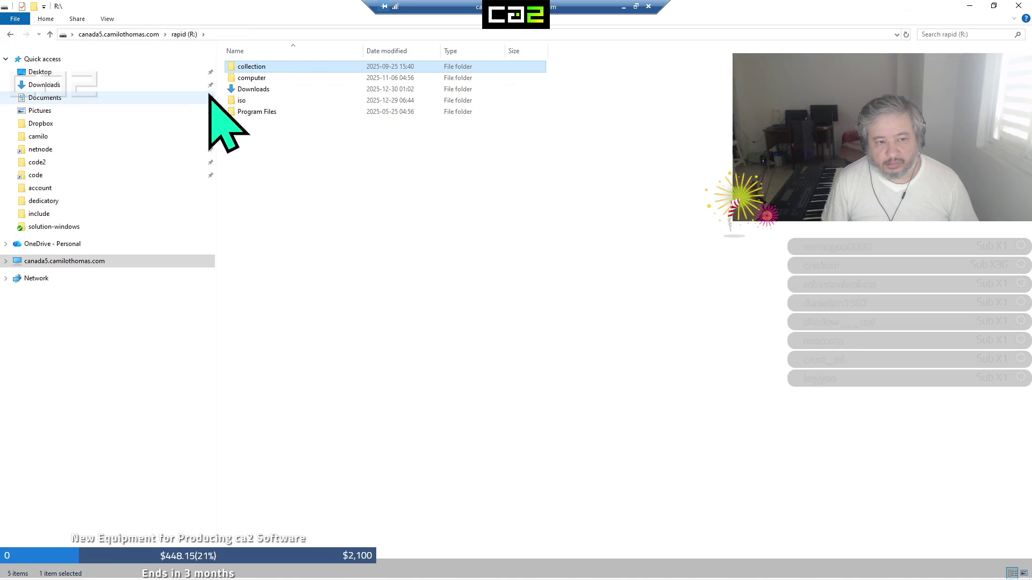
{"action": "double_click", "coordinate": [237, 81]}
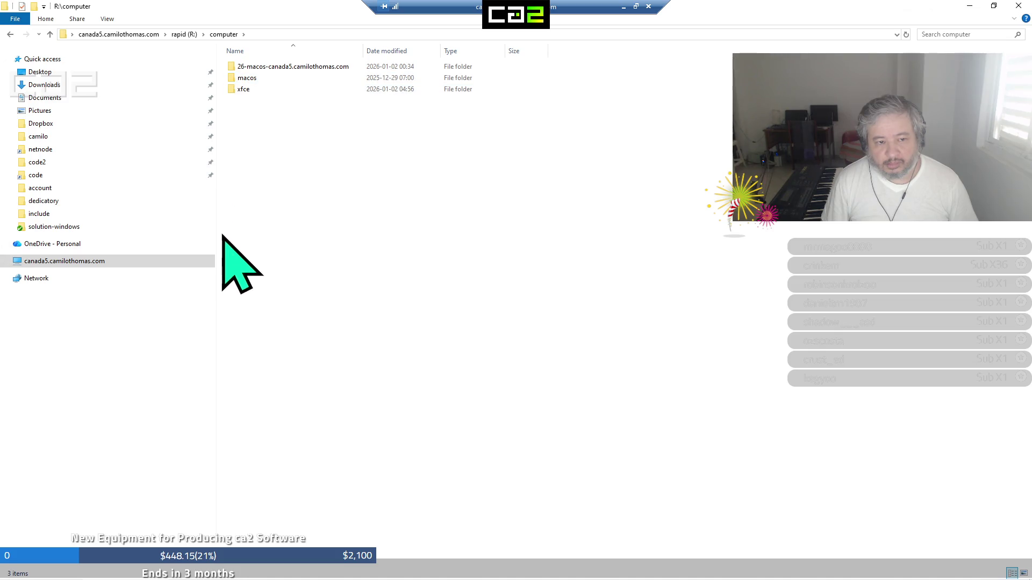
{"action": "double_click", "coordinate": [244, 90]}
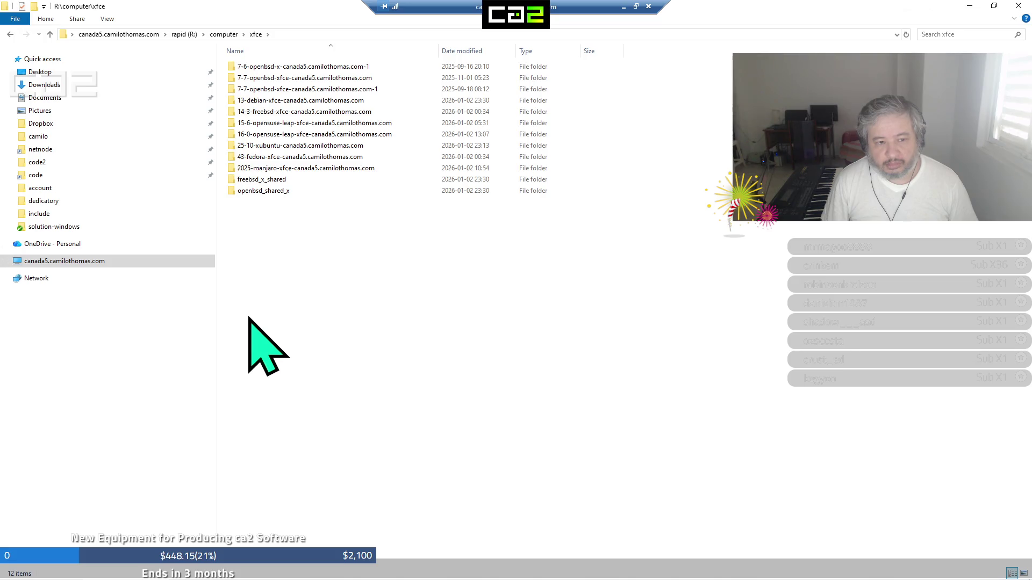
{"action": "double_click", "coordinate": [300, 80]}
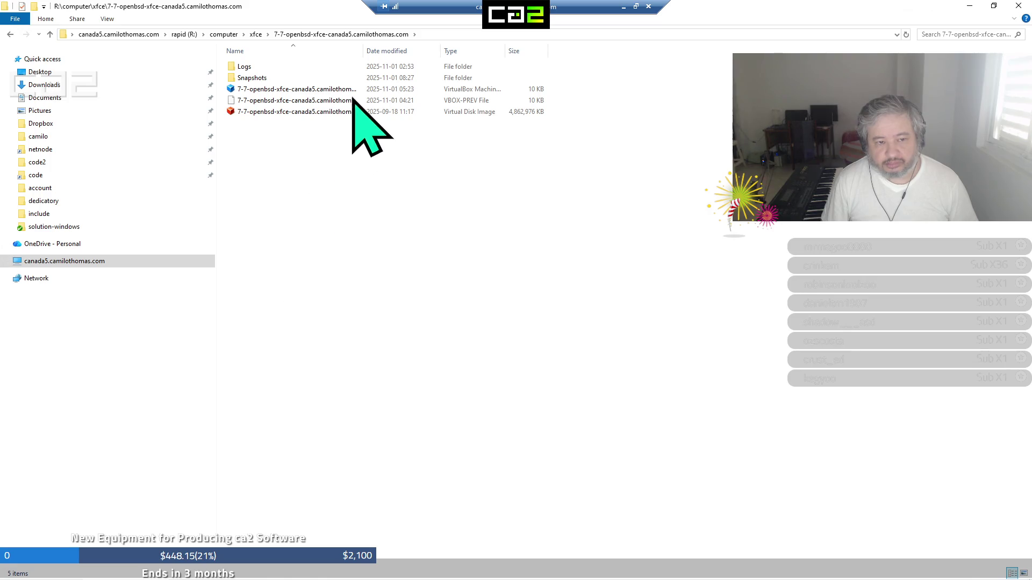
{"action": "left_click_drag", "start_coordinate": [366, 51], "coordinate": [539, 36]}
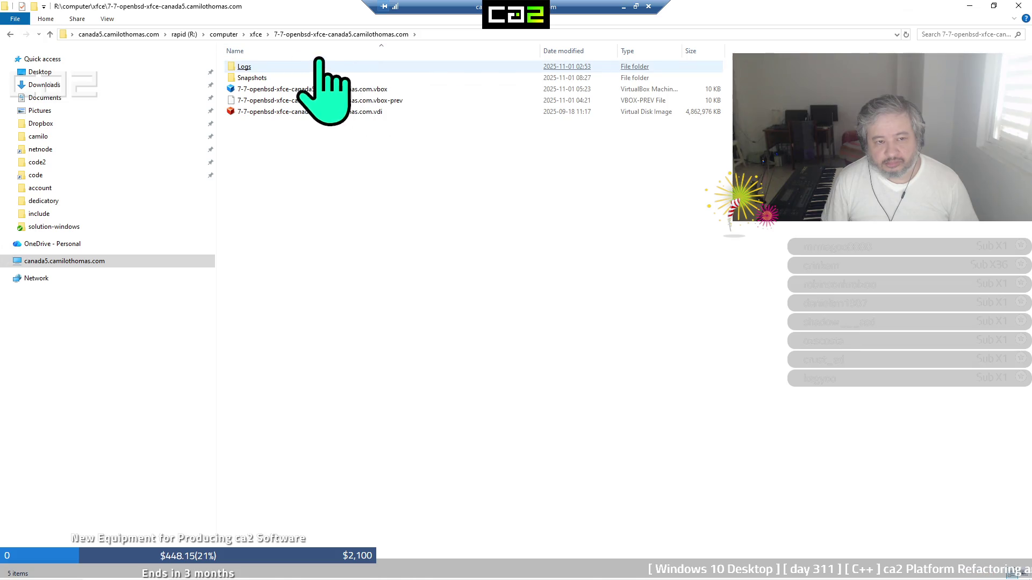
{"action": "left_click", "coordinate": [256, 33]}
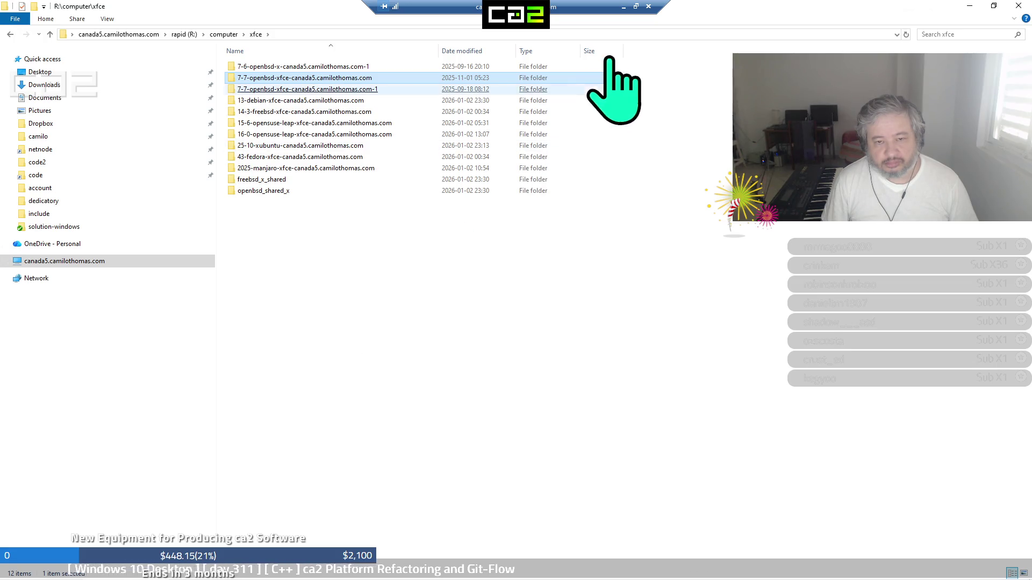
{"action": "left_click", "coordinate": [624, 8]}
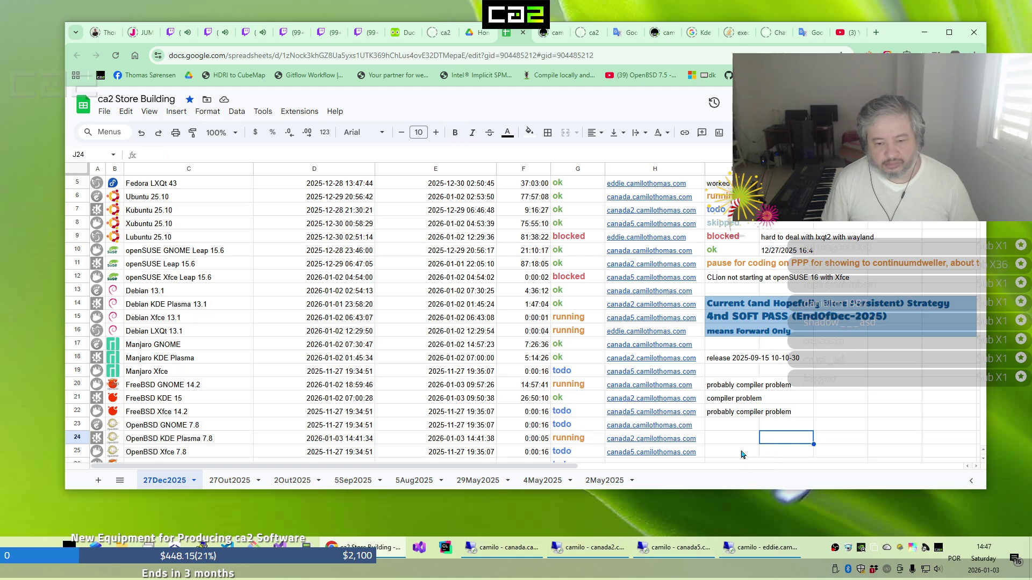
{"action": "left_click", "coordinate": [645, 445]}
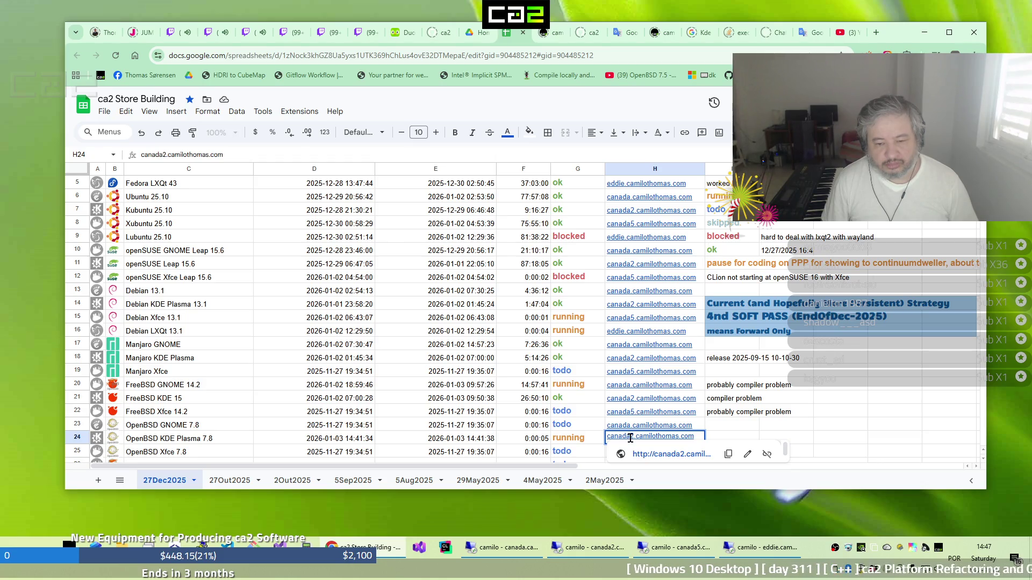
{"action": "left_click", "coordinate": [767, 427]}
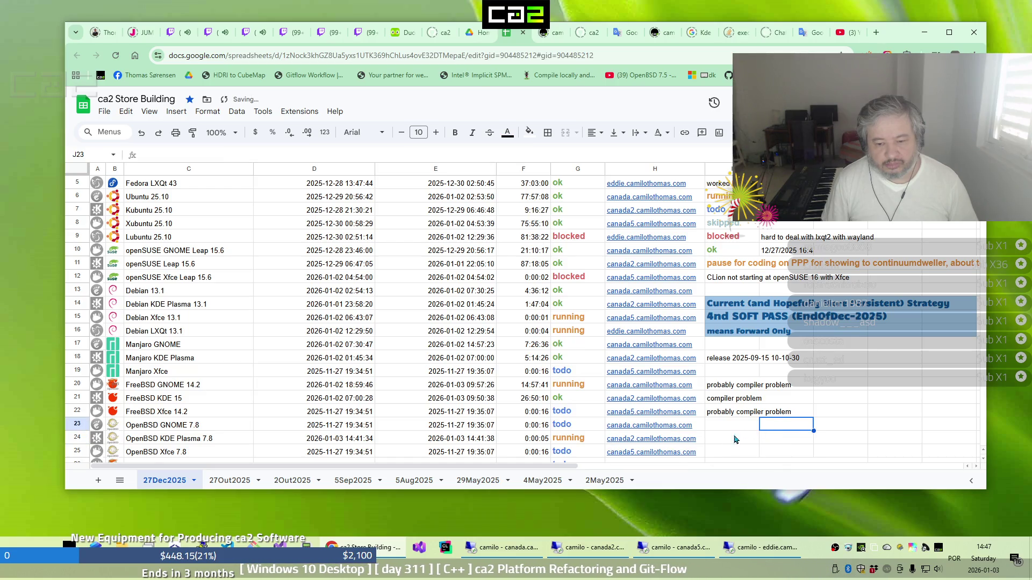
{"action": "left_click", "coordinate": [583, 549]}
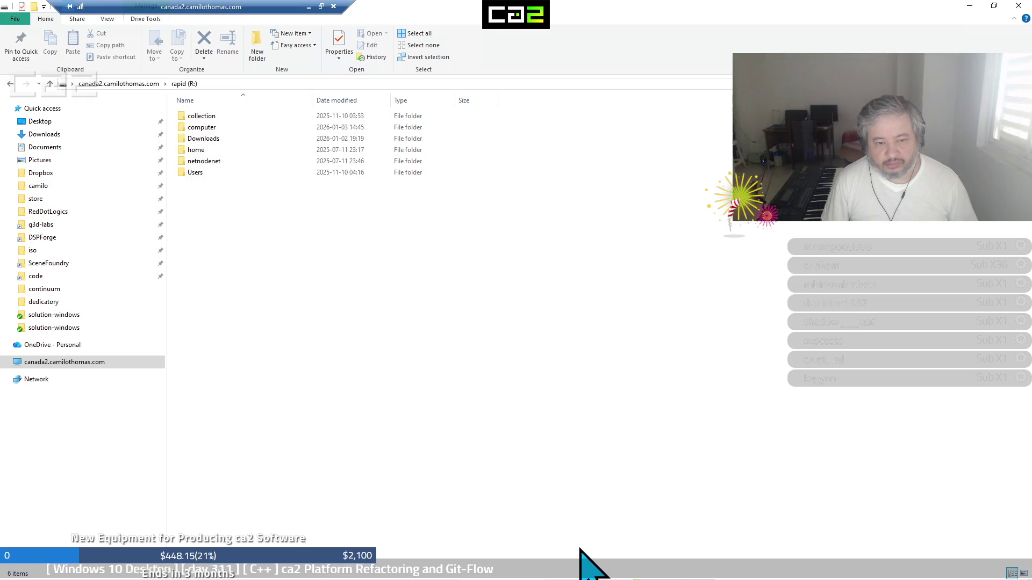
From canada2's drives overview, launch a TreeSize Free scan of the rapid (R:) drive
{"action": "left_click", "coordinate": [70, 362]}
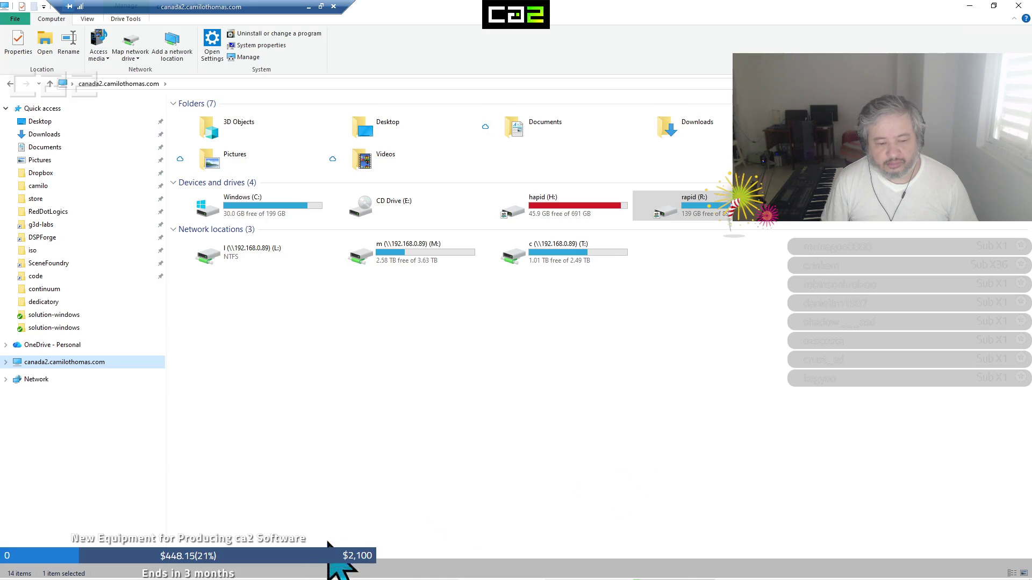
{"action": "mouse_move", "coordinate": [329, 579]}
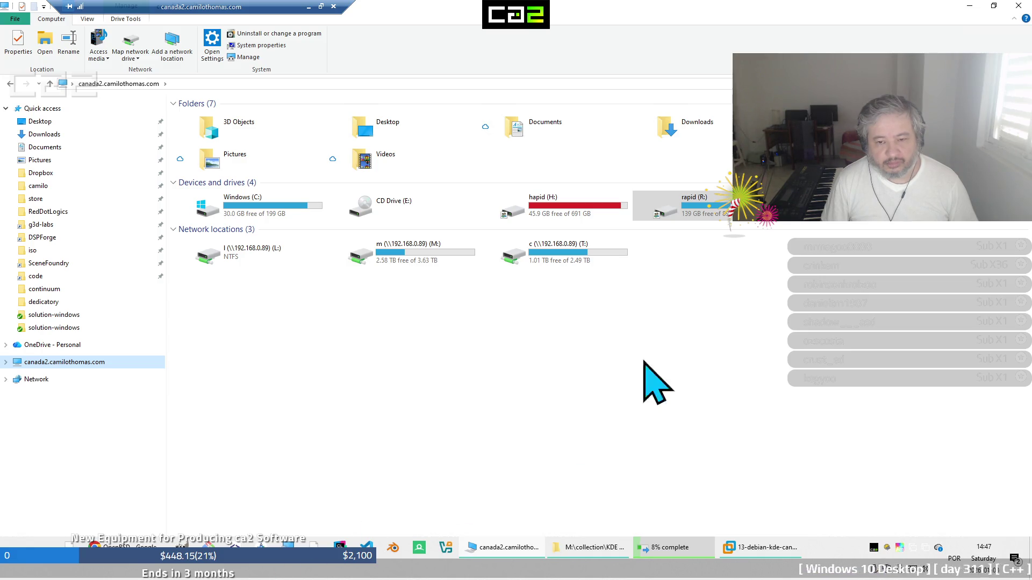
{"action": "right_click", "coordinate": [741, 219]}
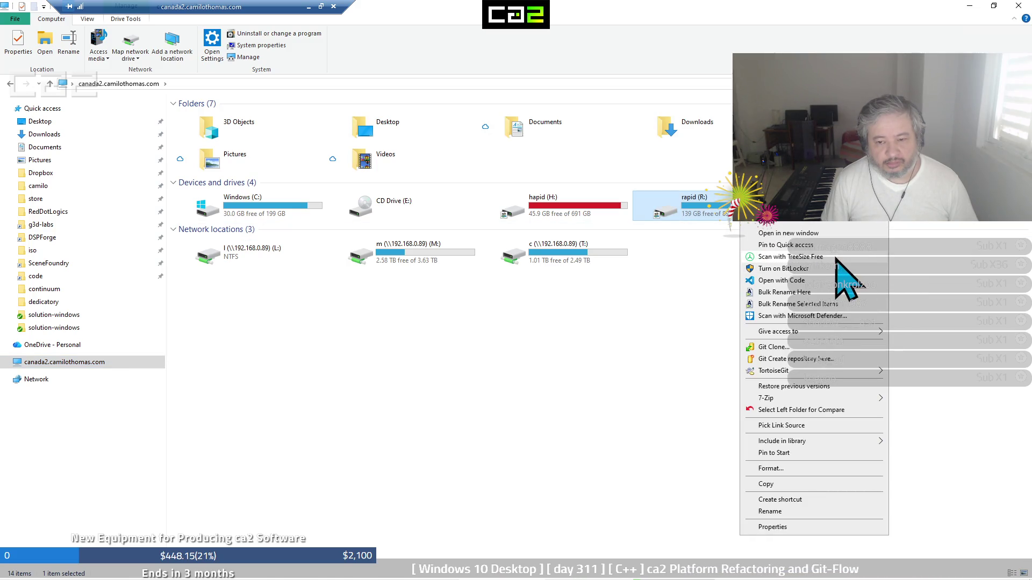
{"action": "key", "text": "Escape"}
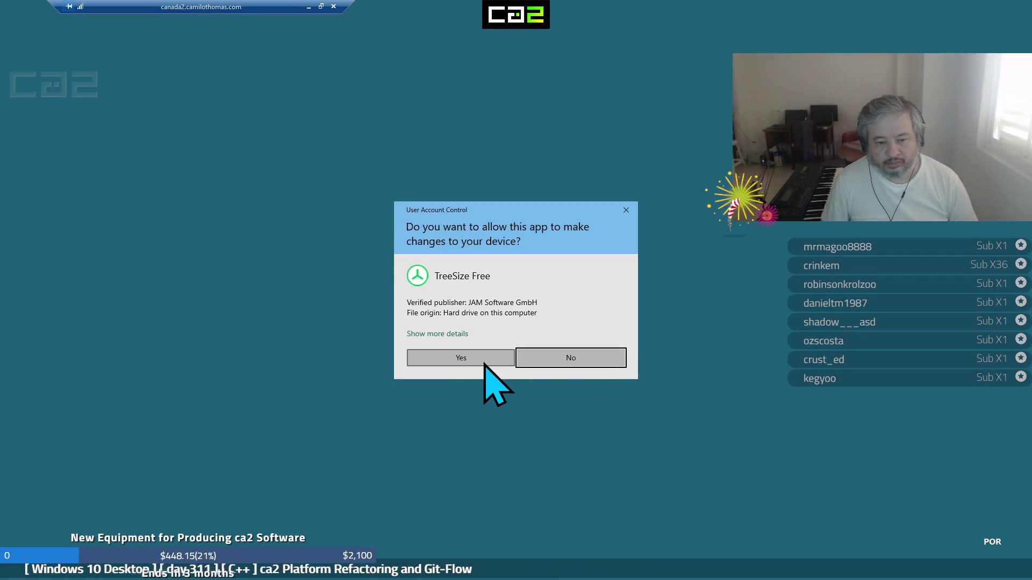
Let TreeSize Free scan rapid (R:), then expand computer, kde and macos to check VM folder sizes
{"action": "left_click", "coordinate": [483, 363]}
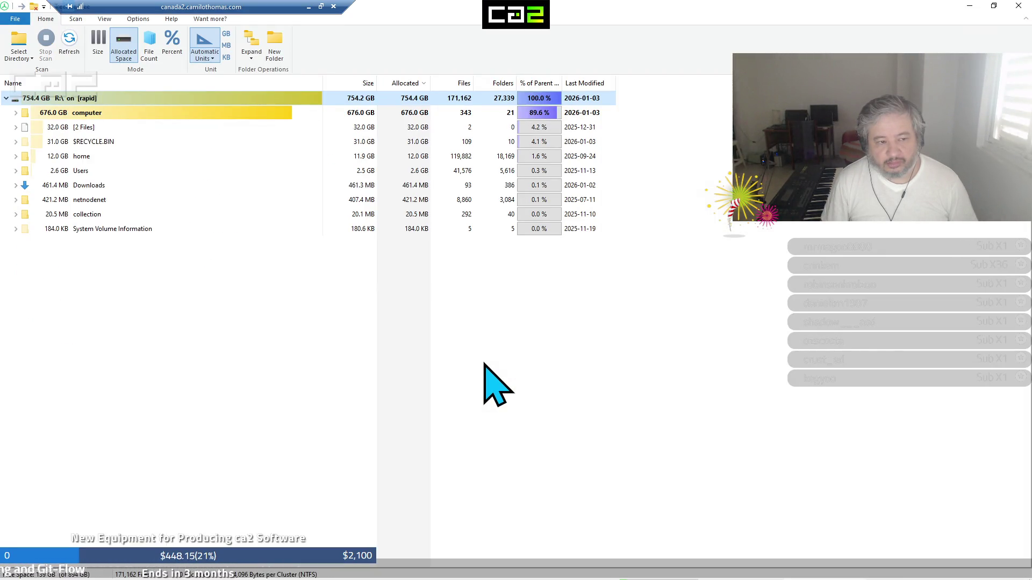
{"action": "left_click", "coordinate": [15, 114]}
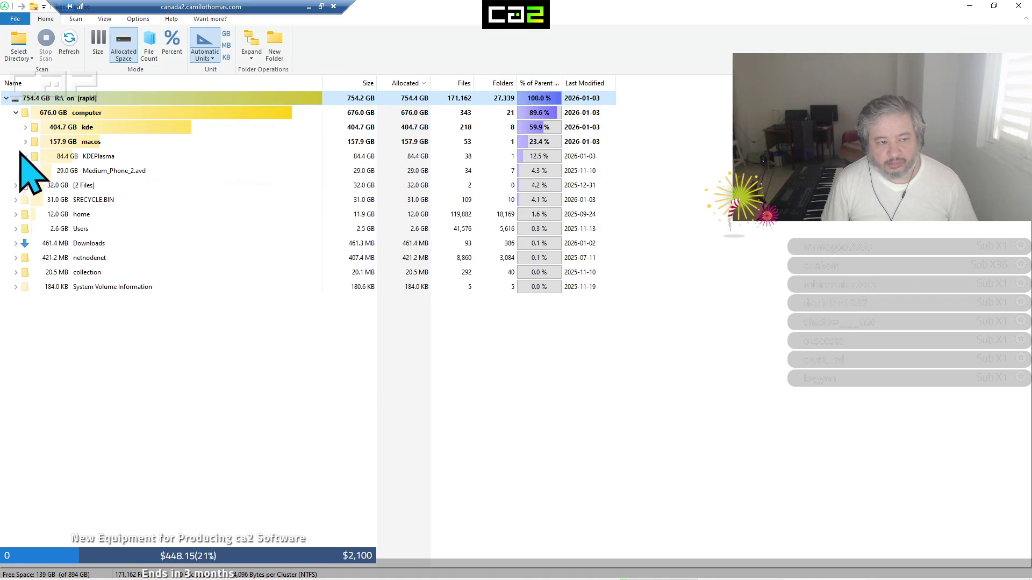
{"action": "left_click", "coordinate": [25, 127]}
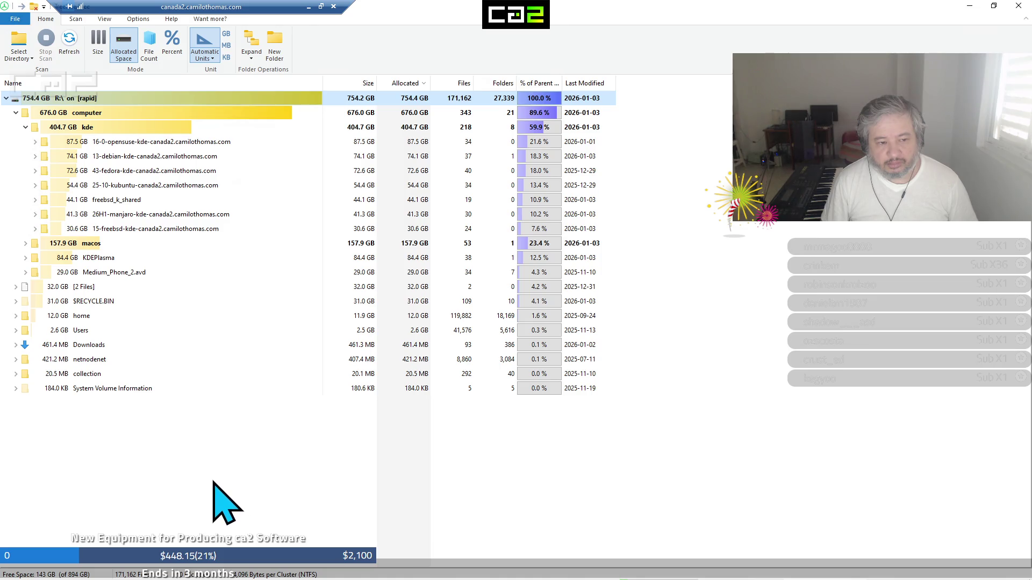
{"action": "left_click", "coordinate": [26, 243]}
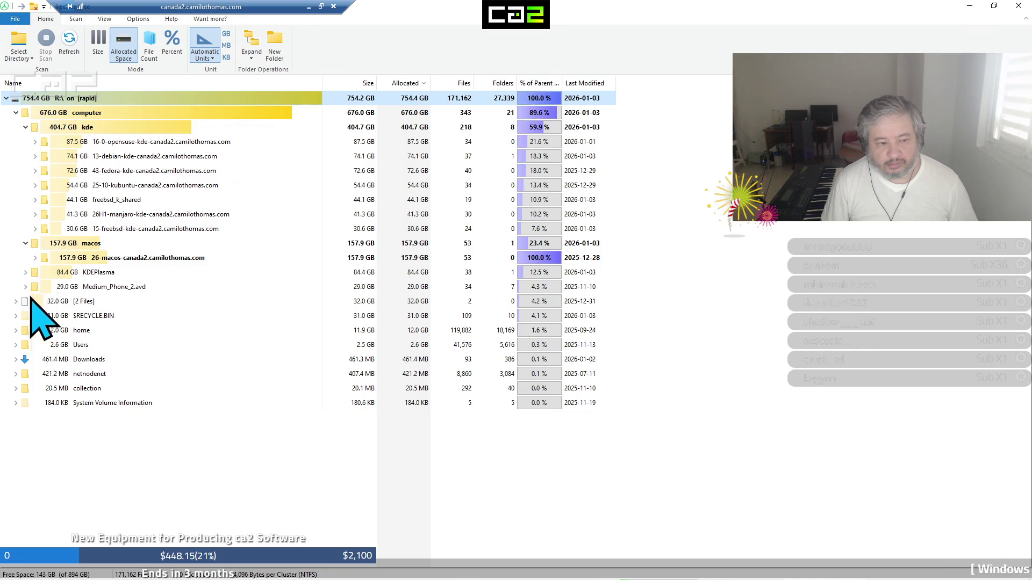
{"action": "left_click", "coordinate": [26, 272]}
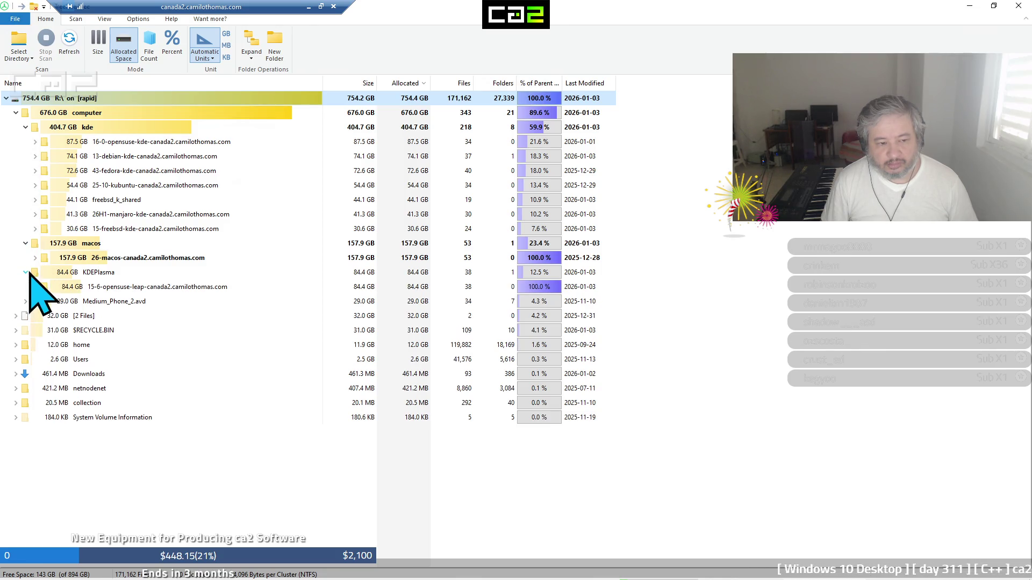
{"action": "left_click", "coordinate": [27, 272]}
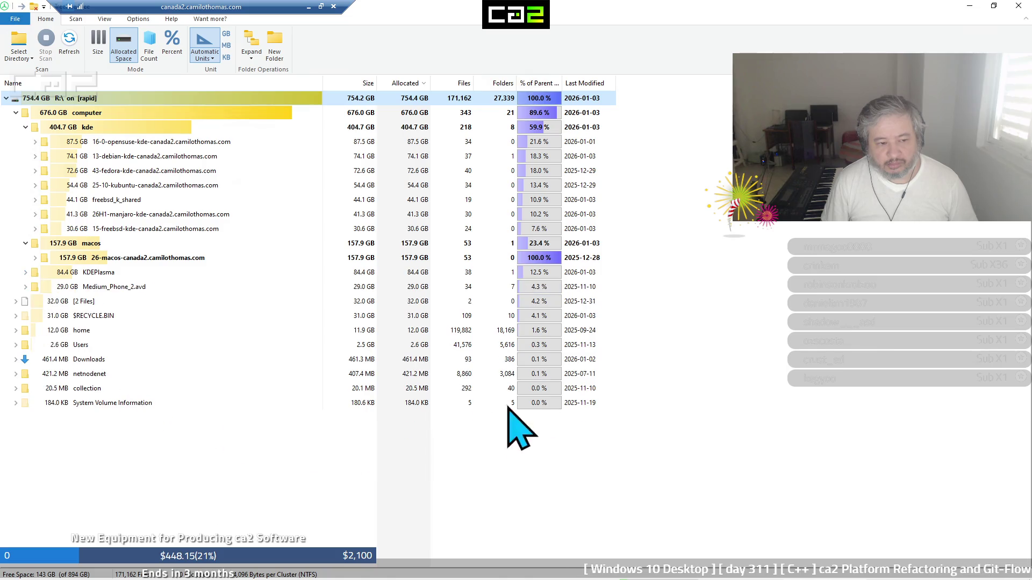
{"action": "left_click", "coordinate": [967, 7]}
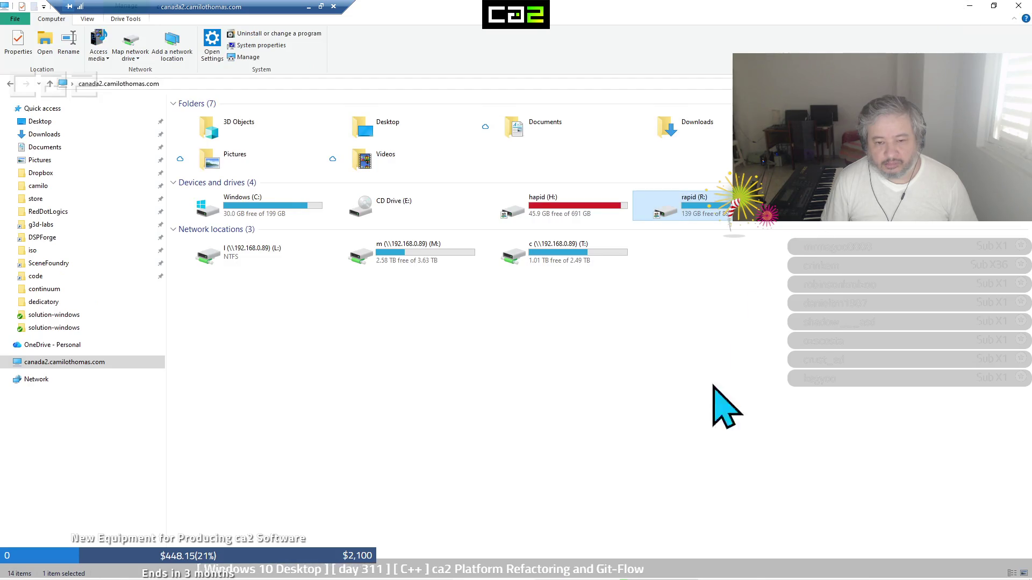
Bring up the KDE Plasma destination folder and accept the TreeSize Free 4.8.1 update download
{"action": "left_click", "coordinate": [969, 6]}
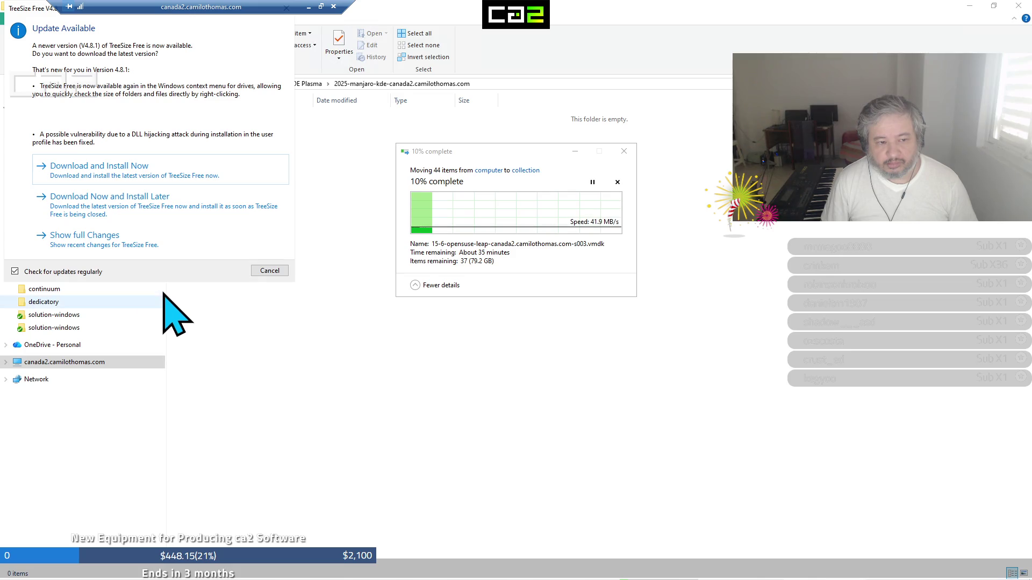
{"action": "left_click", "coordinate": [165, 169]}
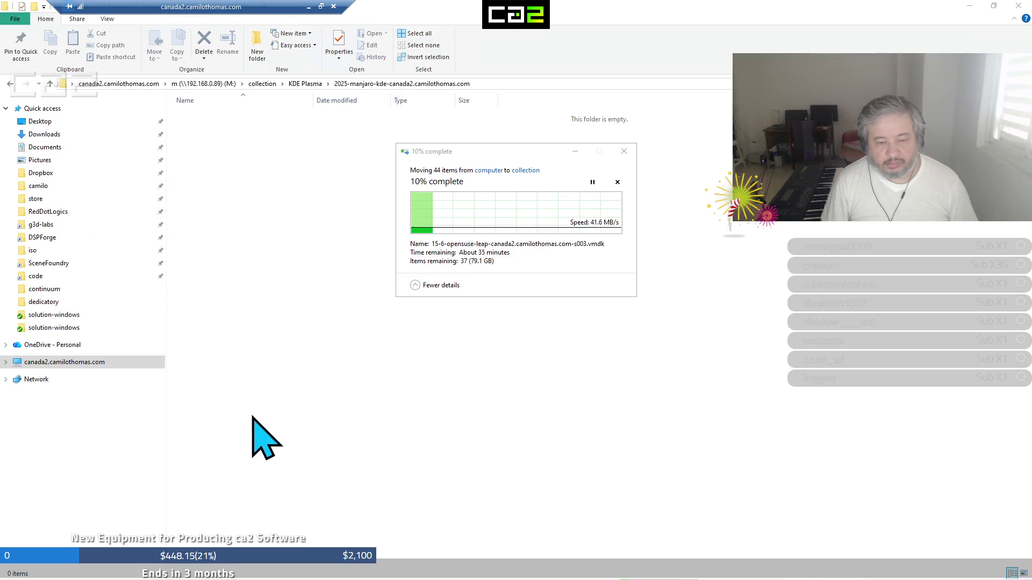
{"action": "left_click", "coordinate": [968, 6]}
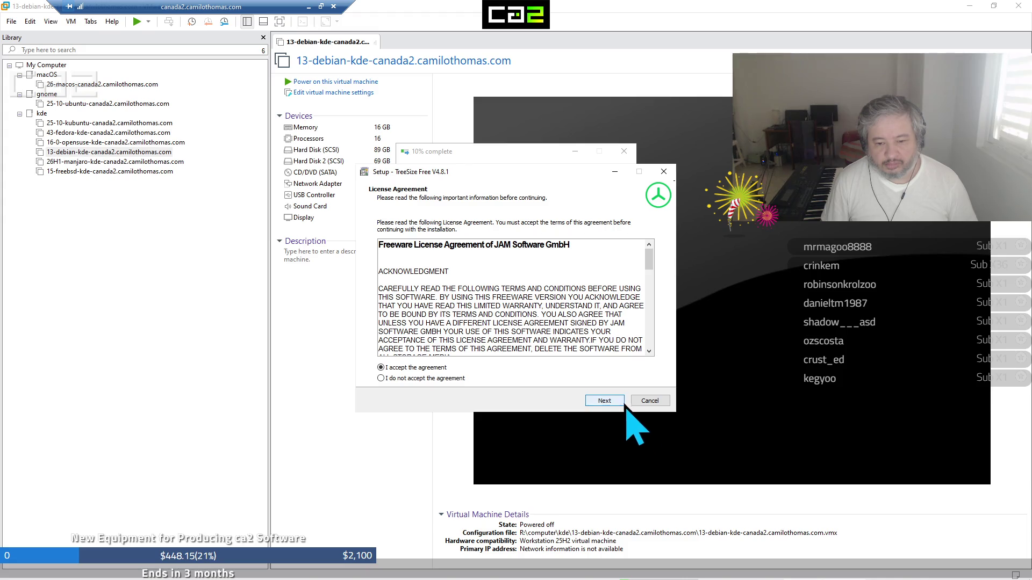
Accept the license and install TreeSize Free 4.8.1, closing the running TreeSize and the finished wizard
{"action": "left_click", "coordinate": [617, 403]}
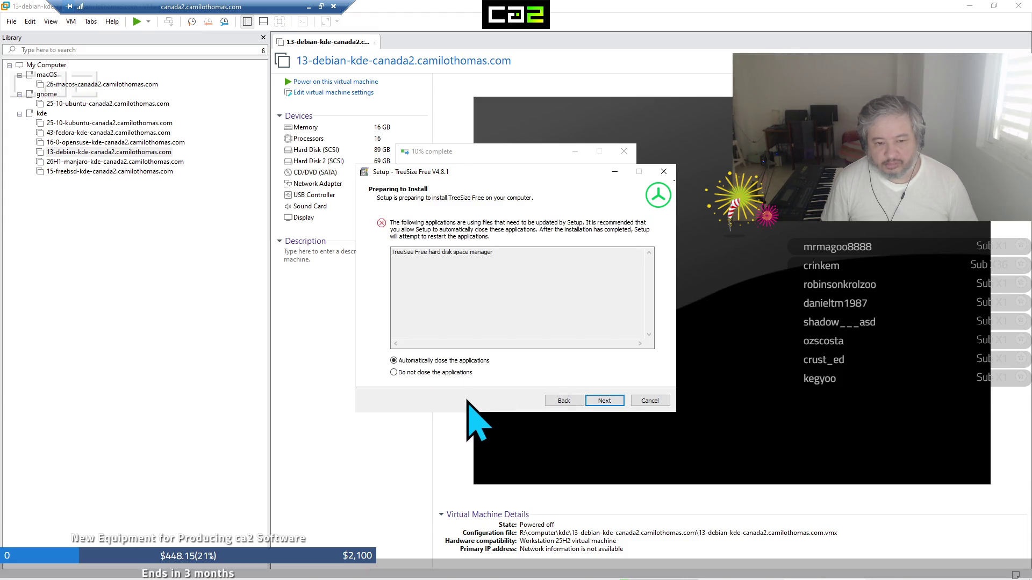
{"action": "mouse_move", "coordinate": [613, 578]}
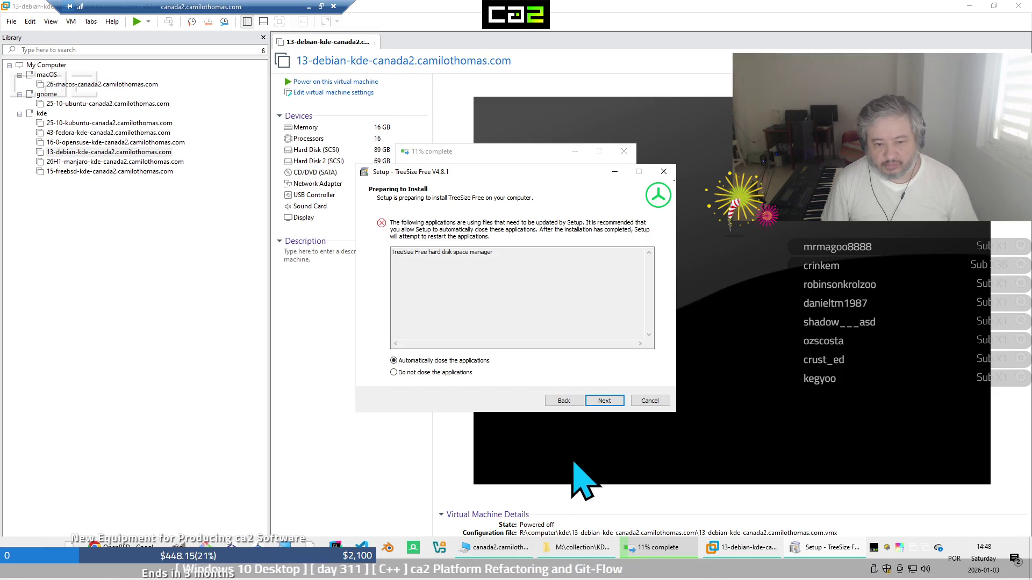
{"action": "left_click", "coordinate": [595, 407]}
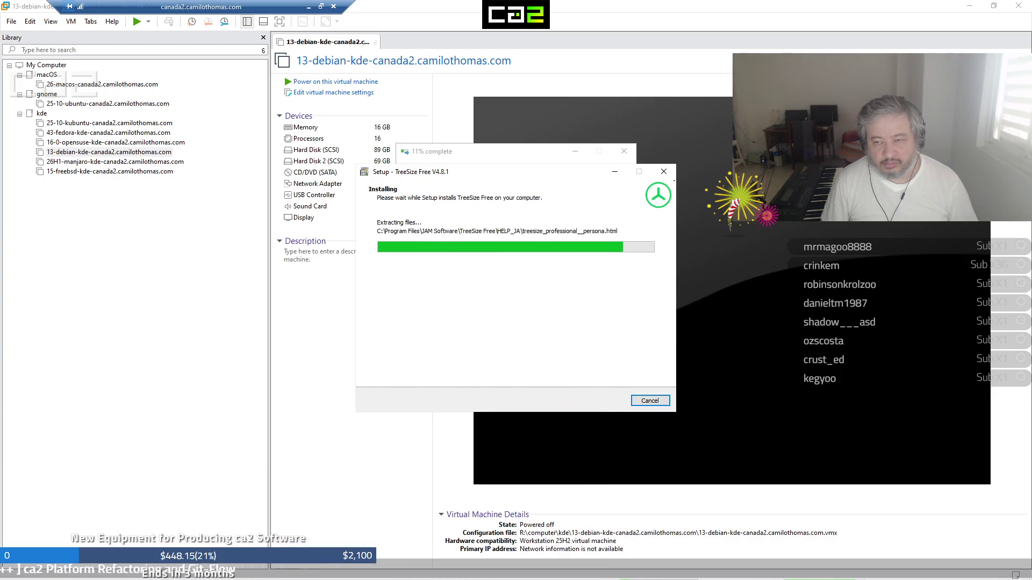
{"action": "left_click", "coordinate": [973, 13]}
{"action": "left_click", "coordinate": [971, 10]}
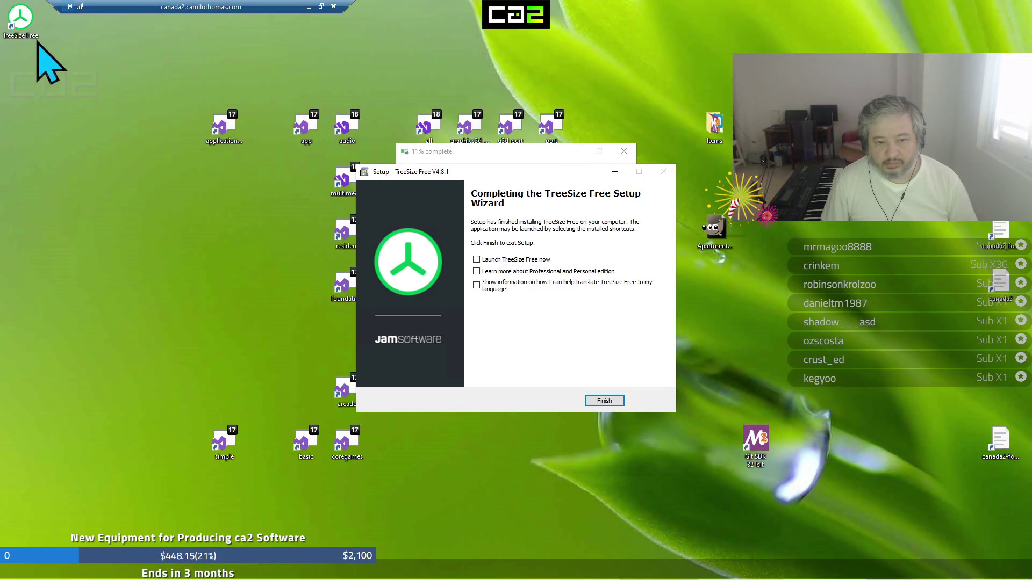
{"action": "left_click", "coordinate": [618, 404]}
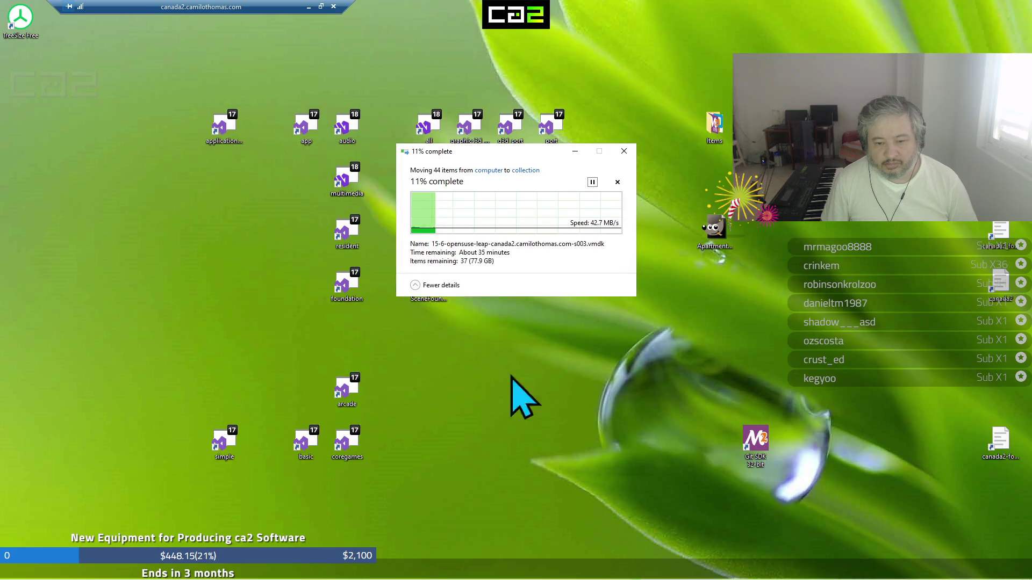
{"action": "right_click", "coordinate": [23, 30]}
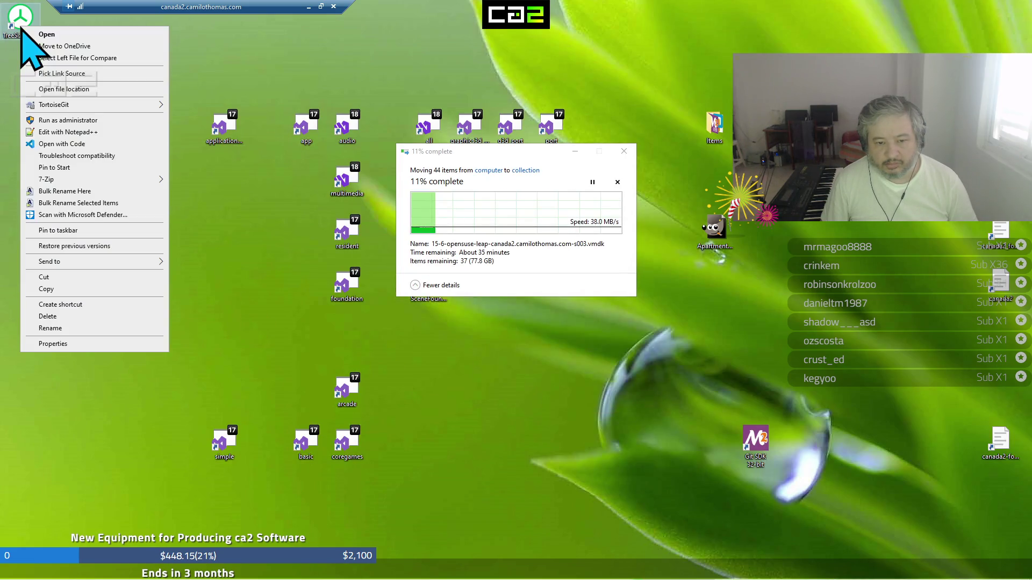
Copy the TreeSize Free desktop shortcut, look into the Items folder, then return to the local desktop
{"action": "left_click", "coordinate": [85, 289]}
{"action": "double_click", "coordinate": [716, 140]}
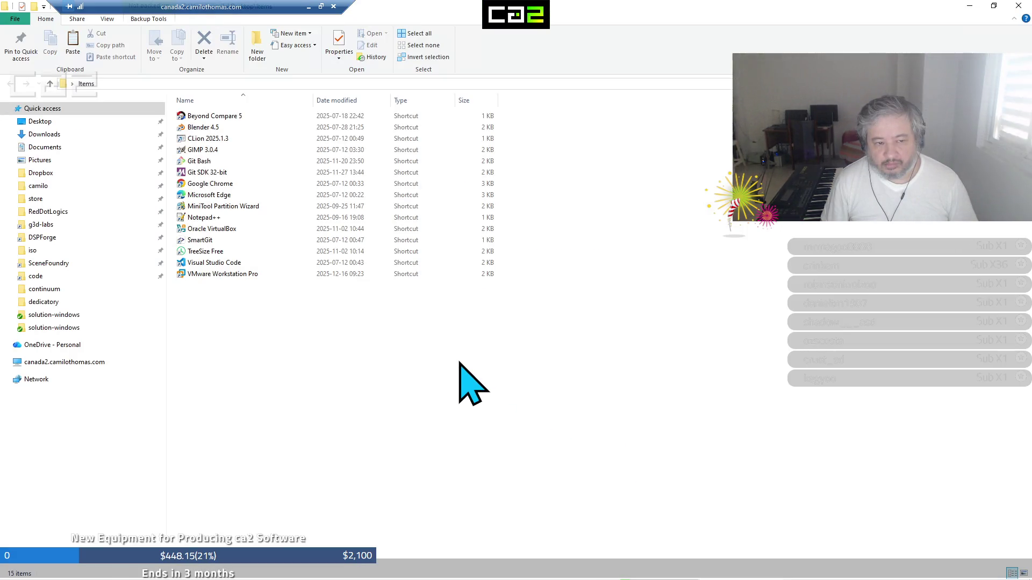
{"action": "right_click", "coordinate": [459, 363]}
{"action": "left_click", "coordinate": [532, 195]}
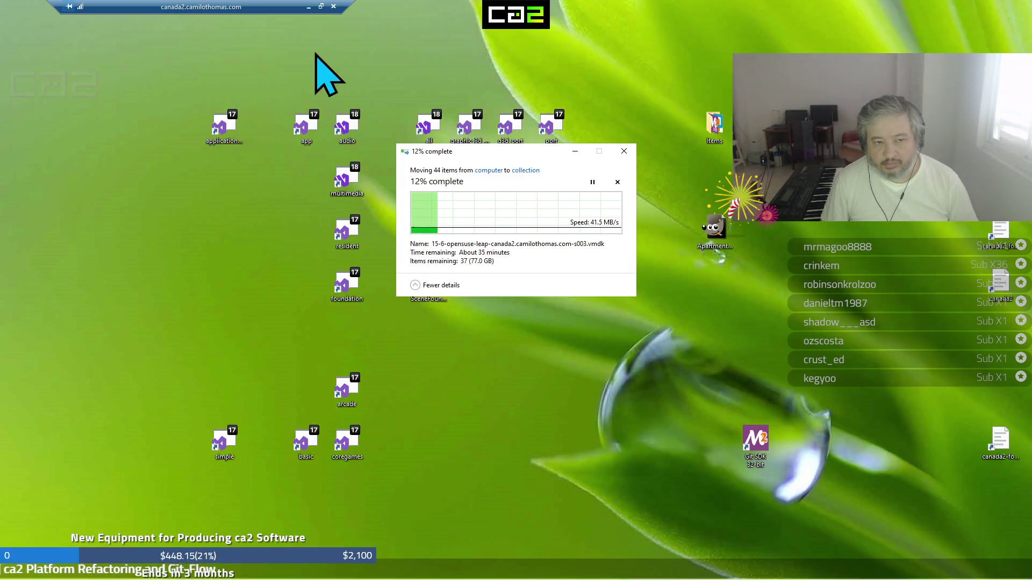
{"action": "left_click", "coordinate": [308, 7]}
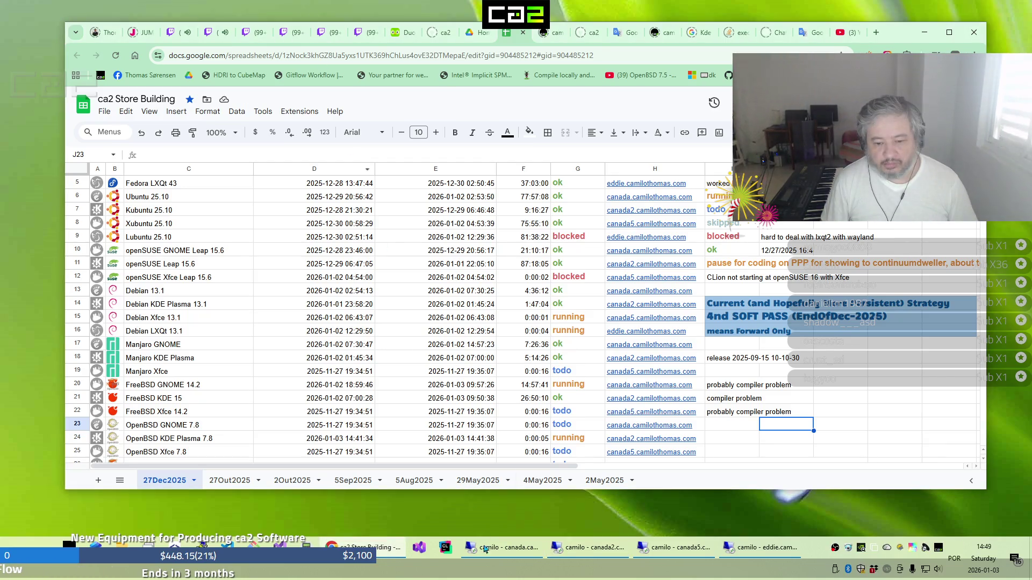
Change cell H24's host from canada2 to canada in the OpenBSD KDE Plasma 7.8 row
{"action": "left_click", "coordinate": [500, 548]}
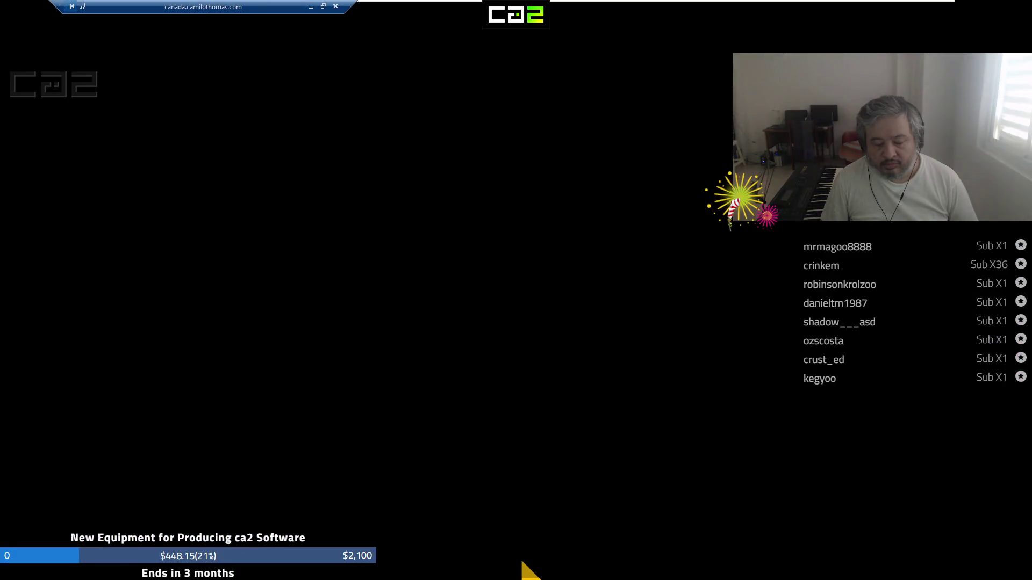
{"action": "mouse_move", "coordinate": [925, 6]}
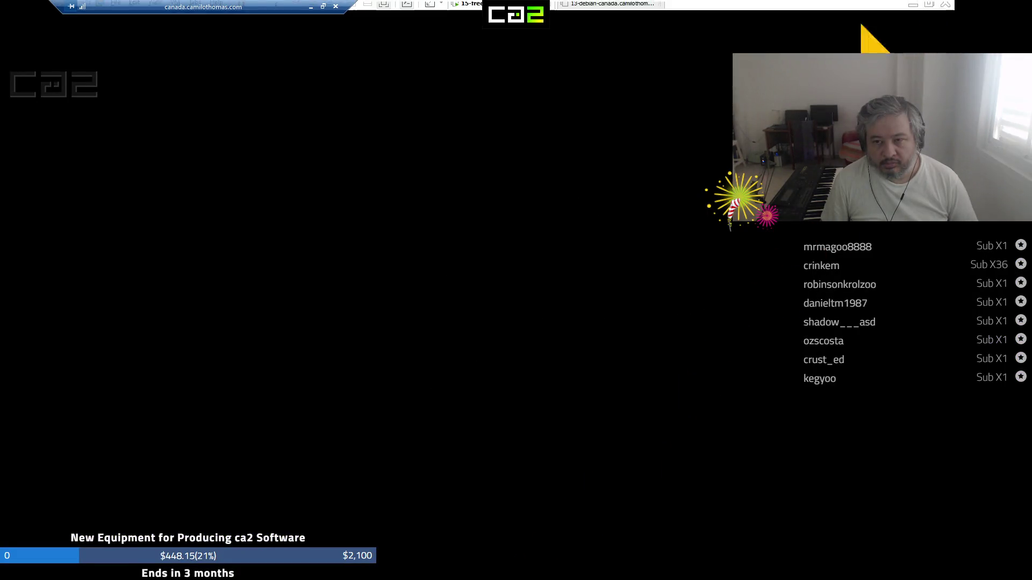
{"action": "left_click", "coordinate": [313, 8]}
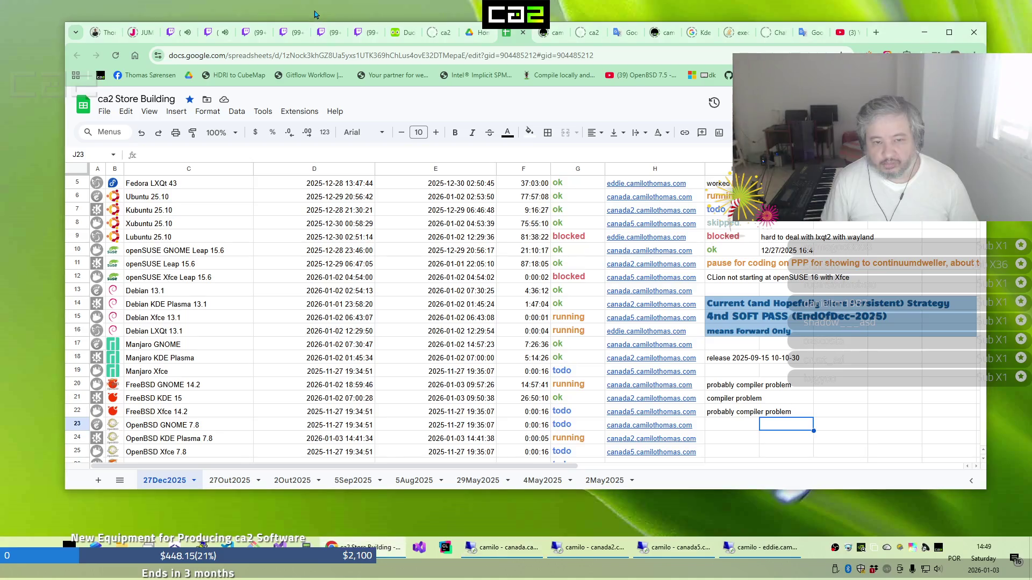
{"action": "left_click", "coordinate": [630, 443]}
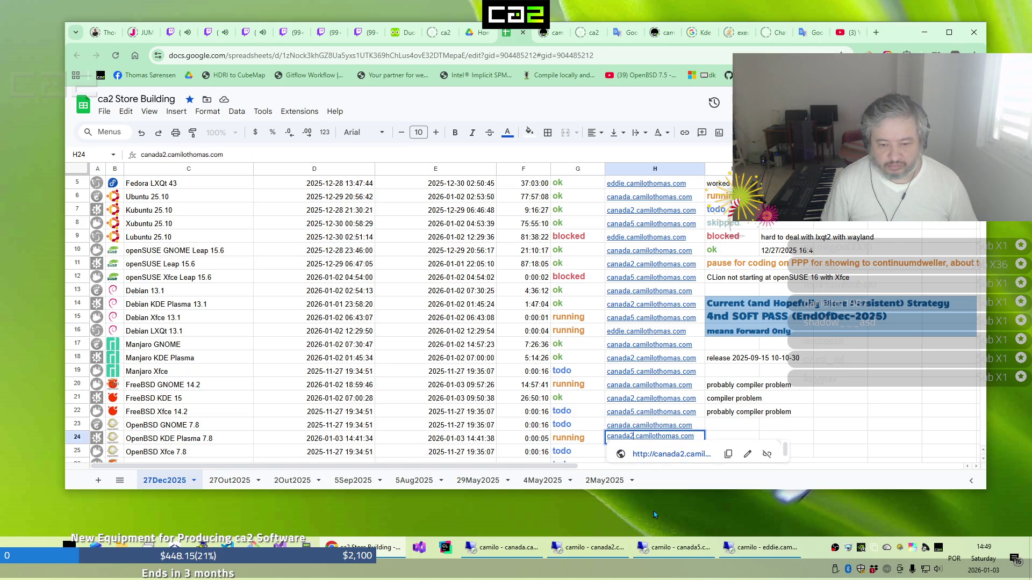
{"action": "key", "text": "BackSpace"}
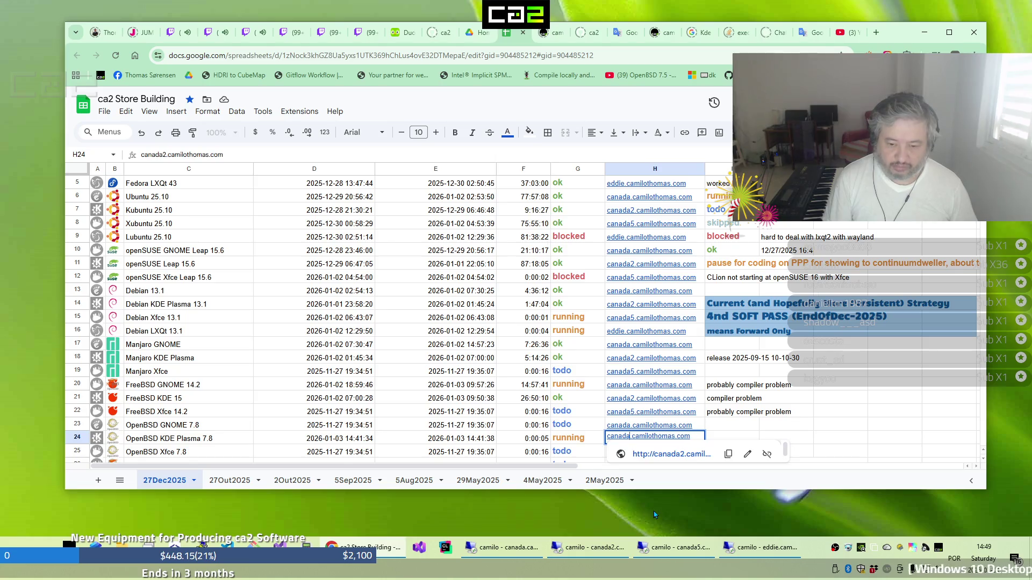
{"action": "key", "text": "Return"}
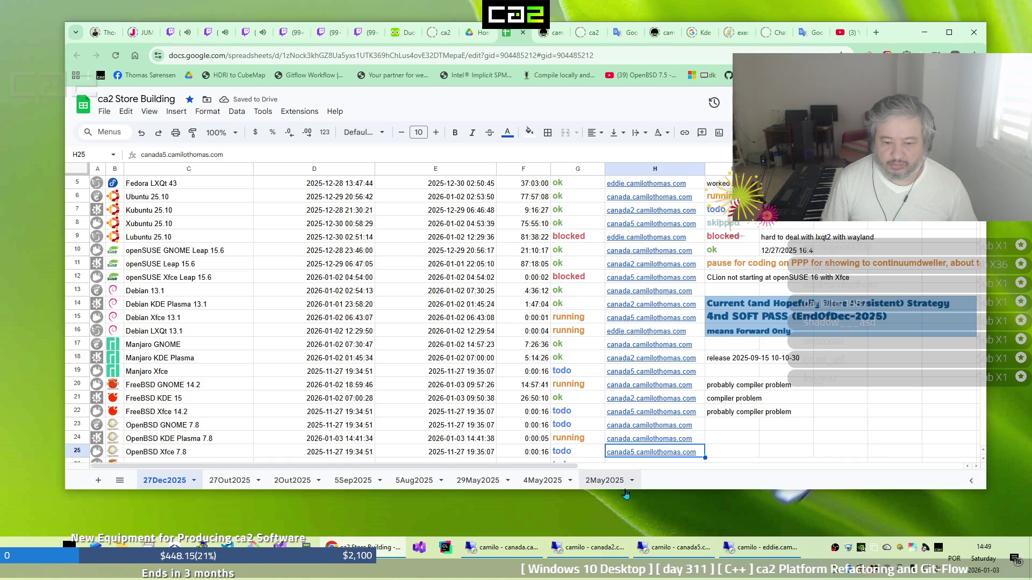
Return to the remote desktop session and leave VMware's full-screen mode
{"action": "left_click", "coordinate": [515, 548]}
{"action": "mouse_move", "coordinate": [912, 2]}
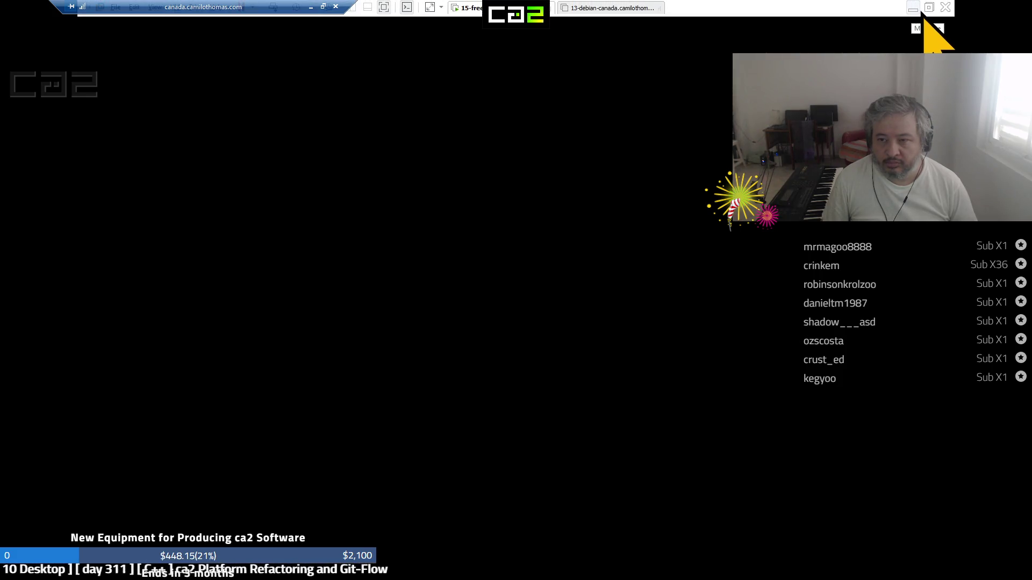
{"action": "left_click", "coordinate": [928, 8]}
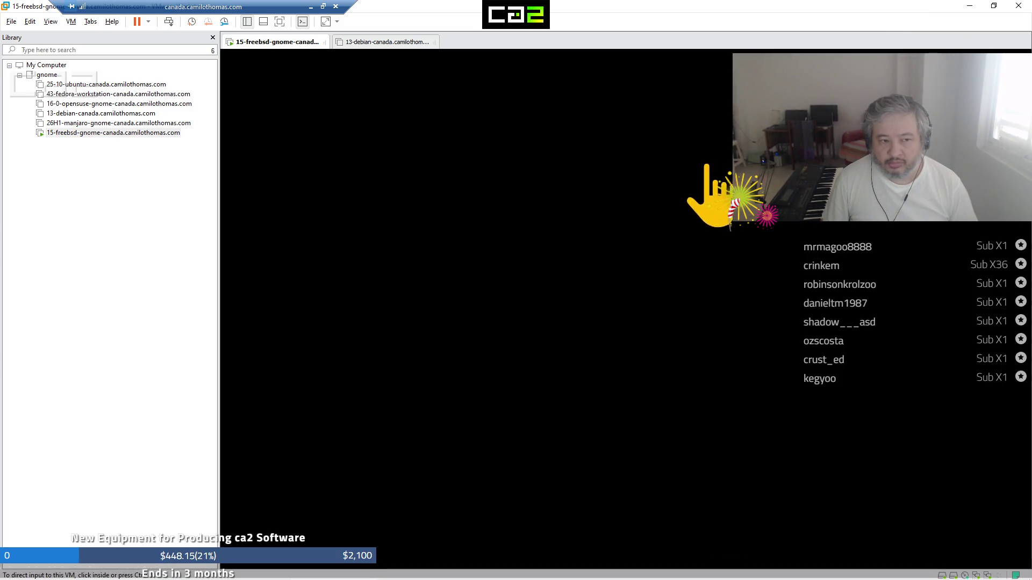
Show 15-freebsd-gnome full screen and log in with the user's password
{"action": "left_click", "coordinate": [128, 134]}
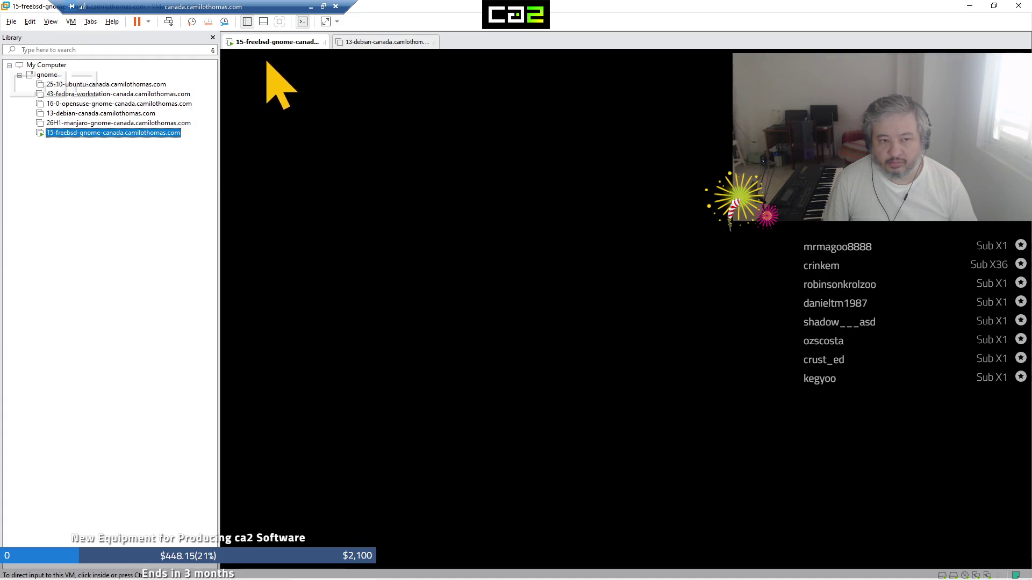
{"action": "left_click", "coordinate": [278, 23]}
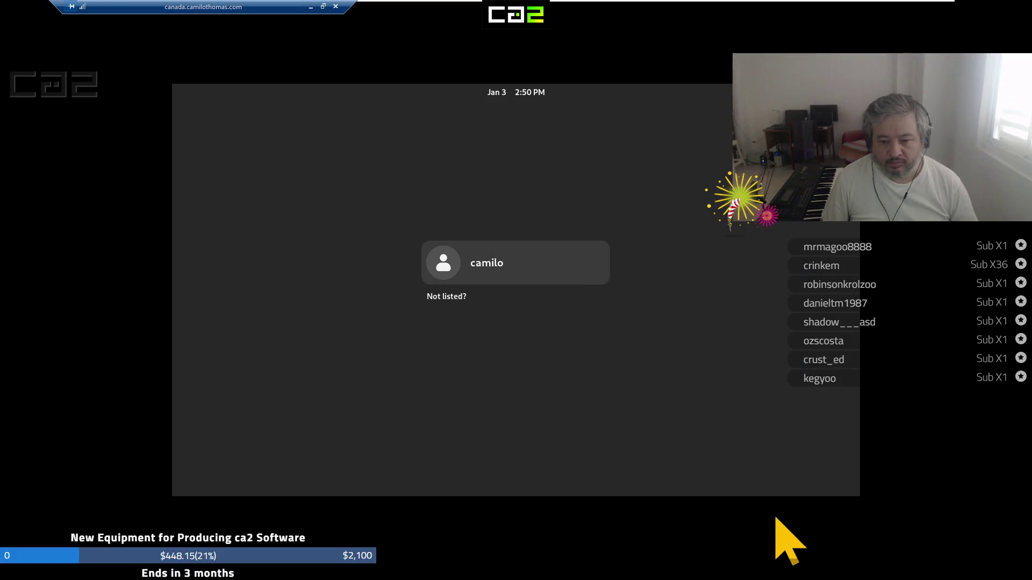
{"action": "left_click", "coordinate": [561, 266]}
{"action": "type", "text": "aaaaaaa"}
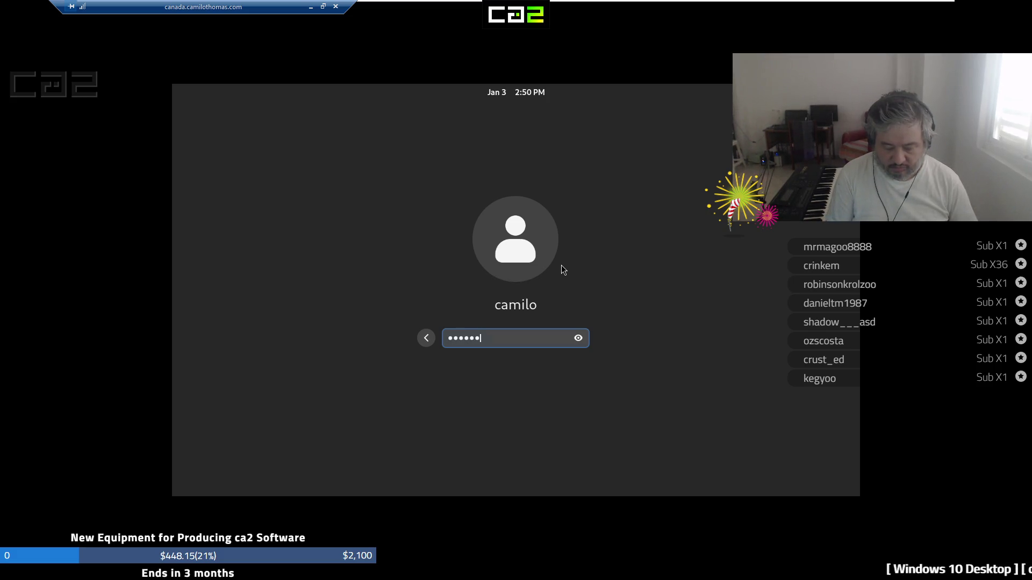
{"action": "type", "text": "aaaaa"}
{"action": "key", "text": "Return"}
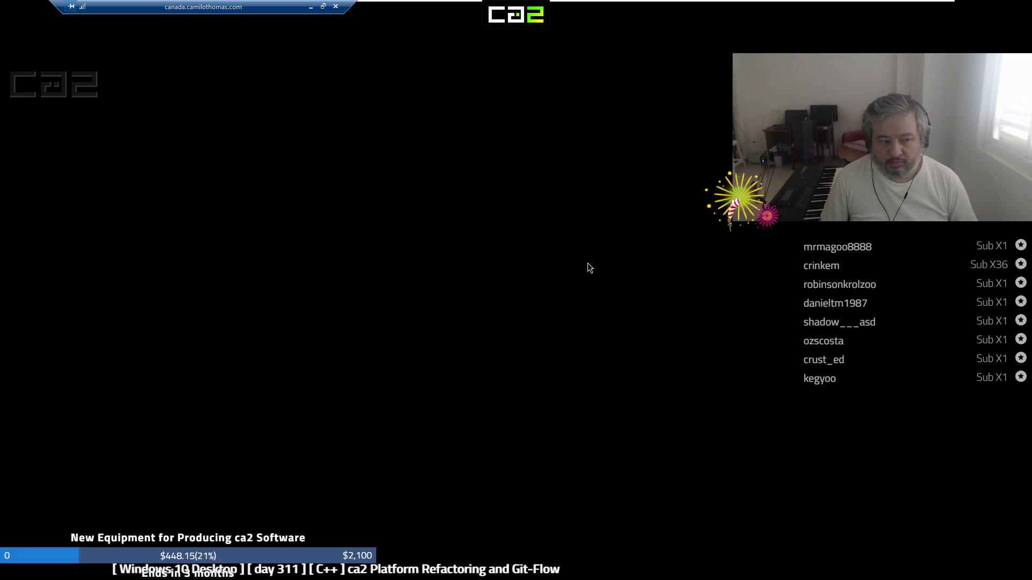
Open the GNOME activities overview and launch the CLion IDE
{"action": "key", "text": "super"}
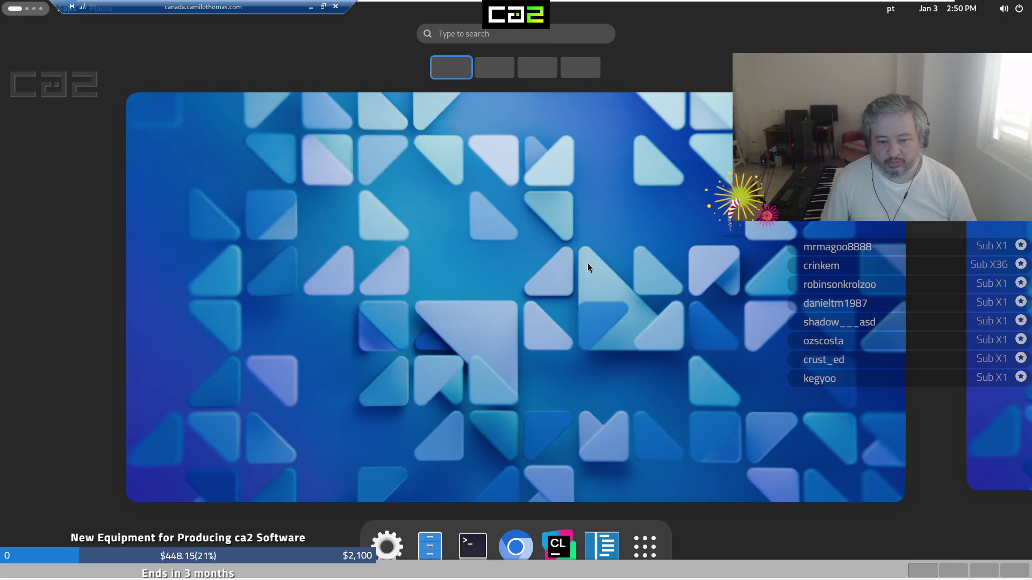
{"action": "left_click", "coordinate": [588, 267]}
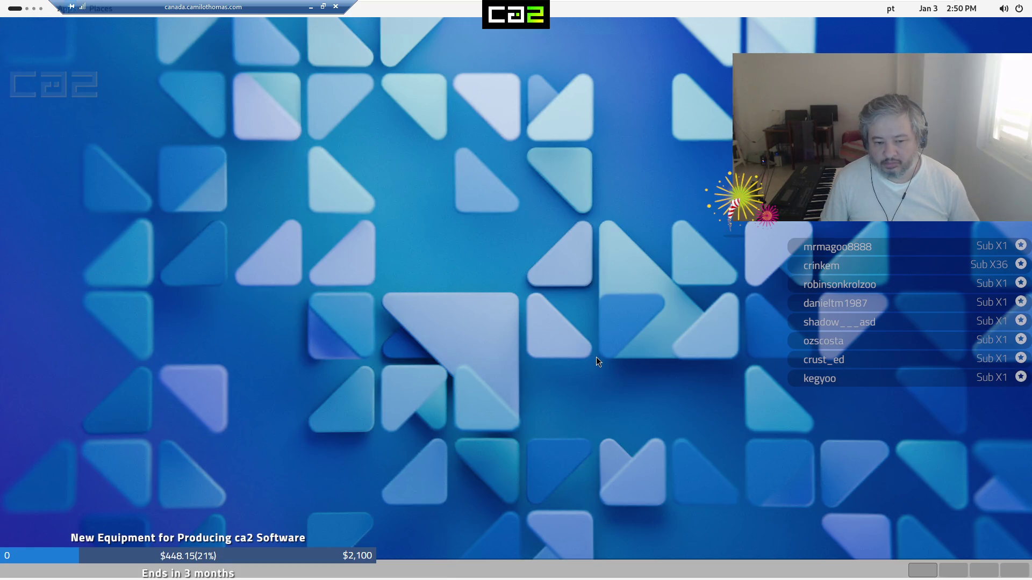
{"action": "key", "text": "super"}
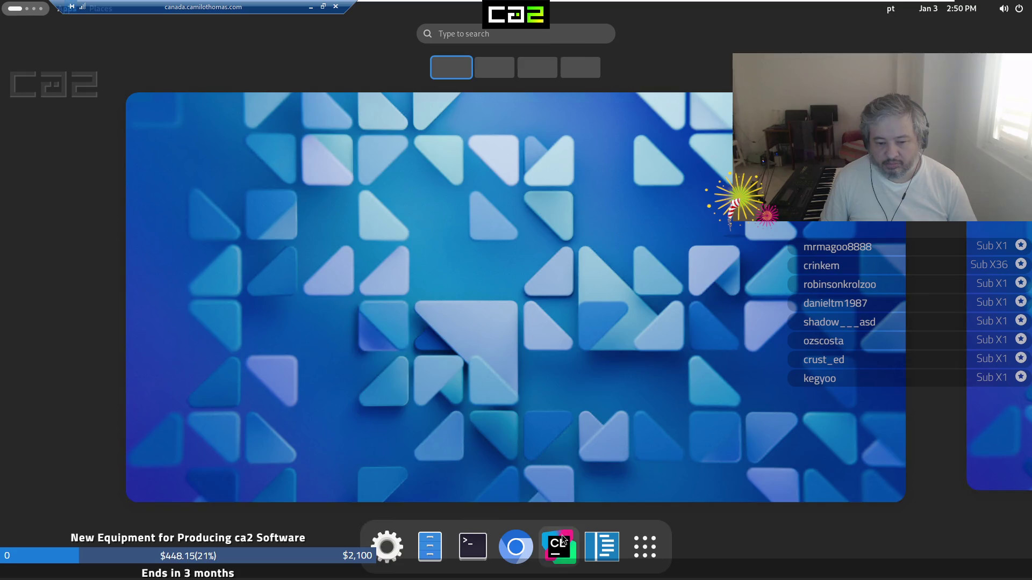
{"action": "left_click", "coordinate": [562, 541]}
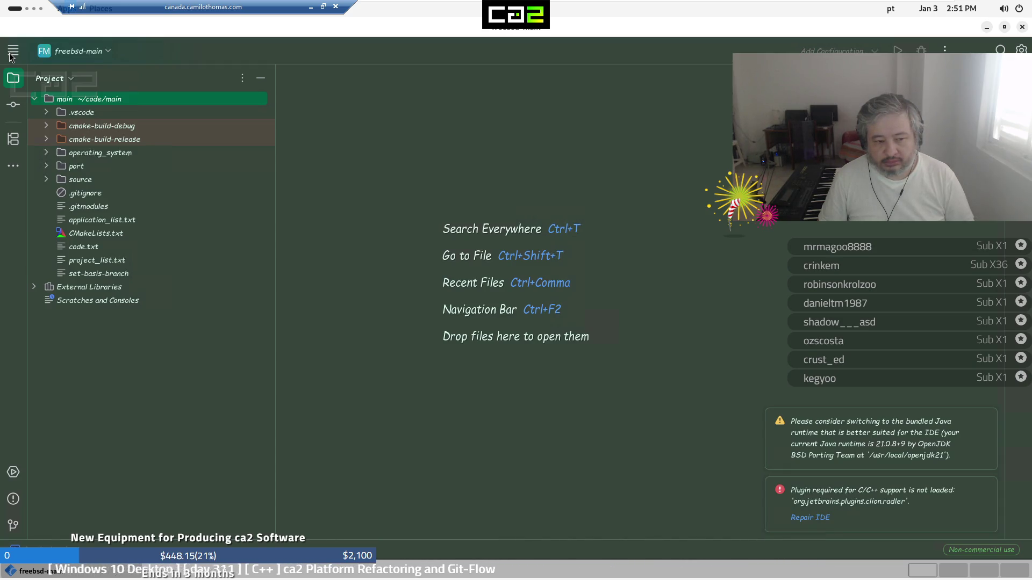
Set CLion's theme to Light green in Settings, confirm with OK, then close CLion
{"action": "left_click", "coordinate": [10, 56]}
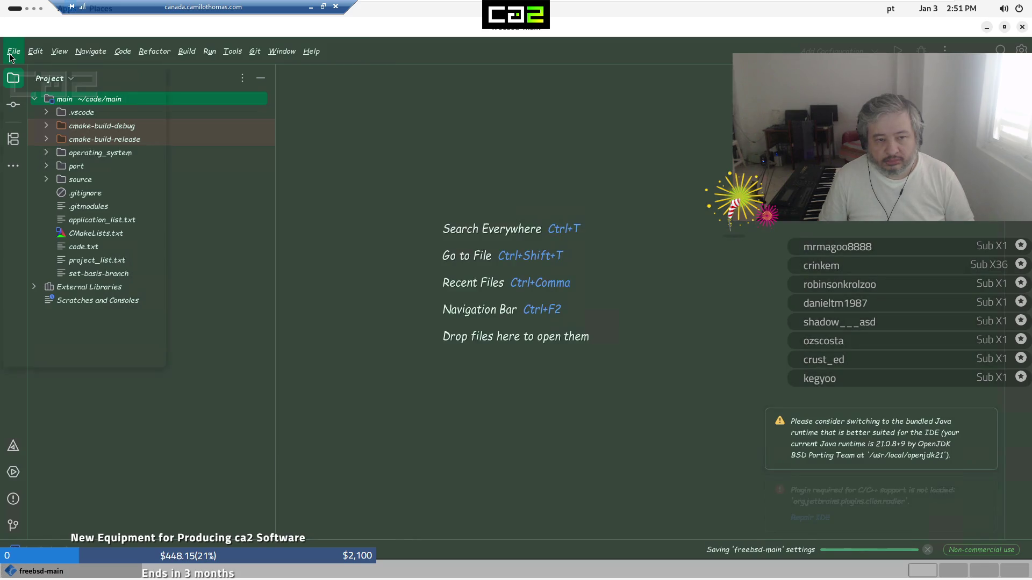
{"action": "left_click", "coordinate": [9, 56]}
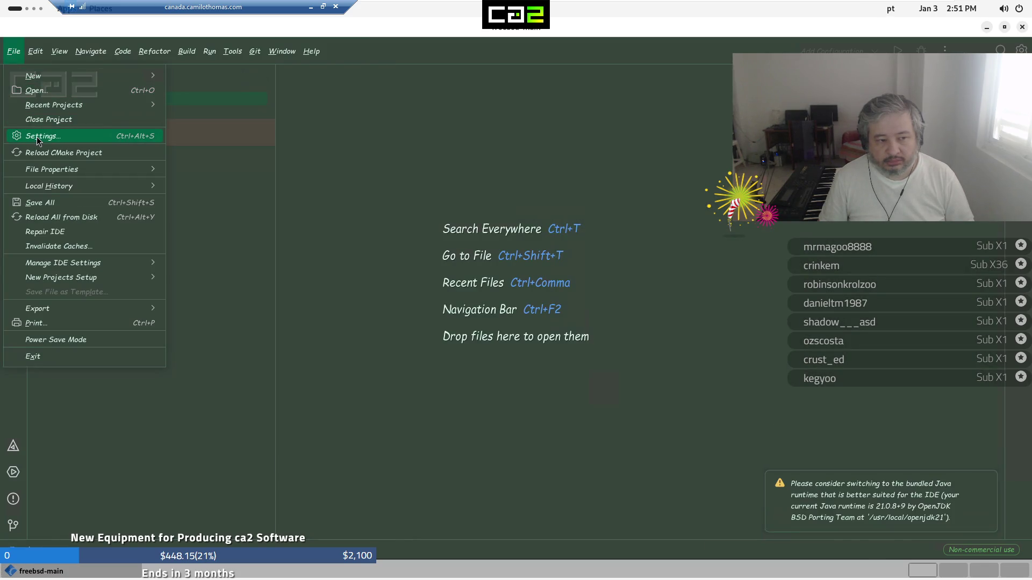
{"action": "key", "text": "Escape"}
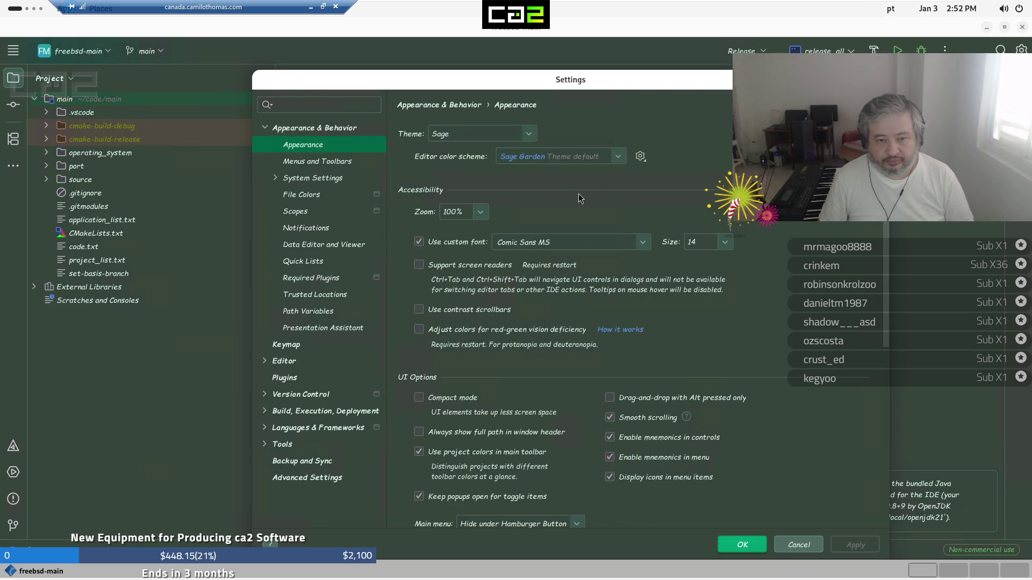
{"action": "left_click", "coordinate": [505, 139]}
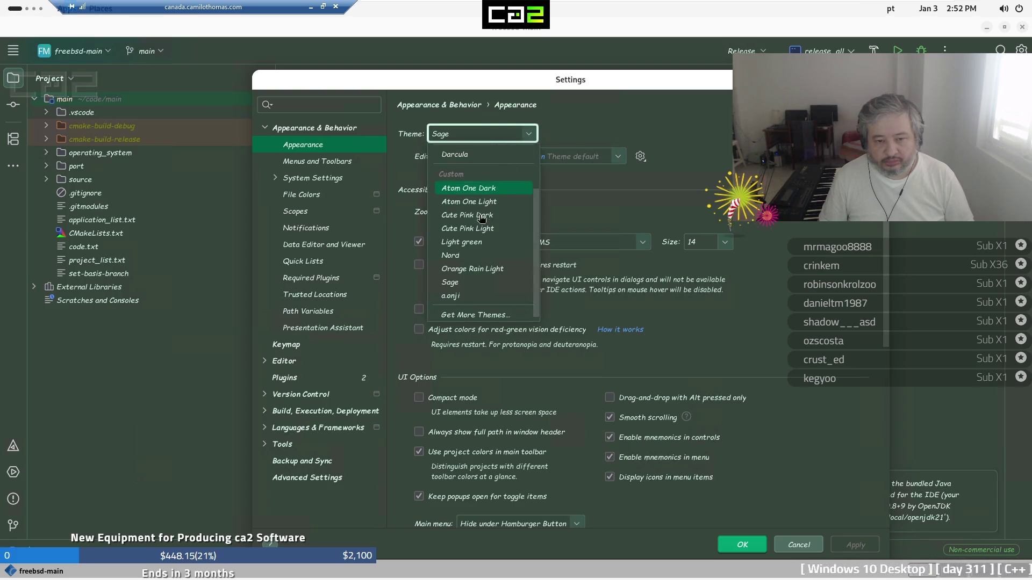
{"action": "left_click", "coordinate": [469, 241]}
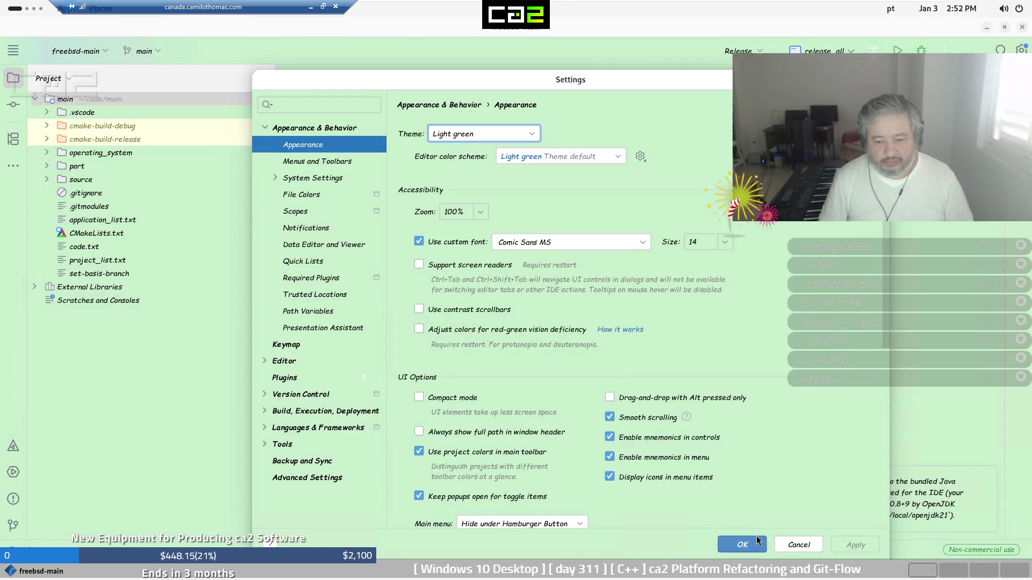
{"action": "left_click", "coordinate": [754, 544]}
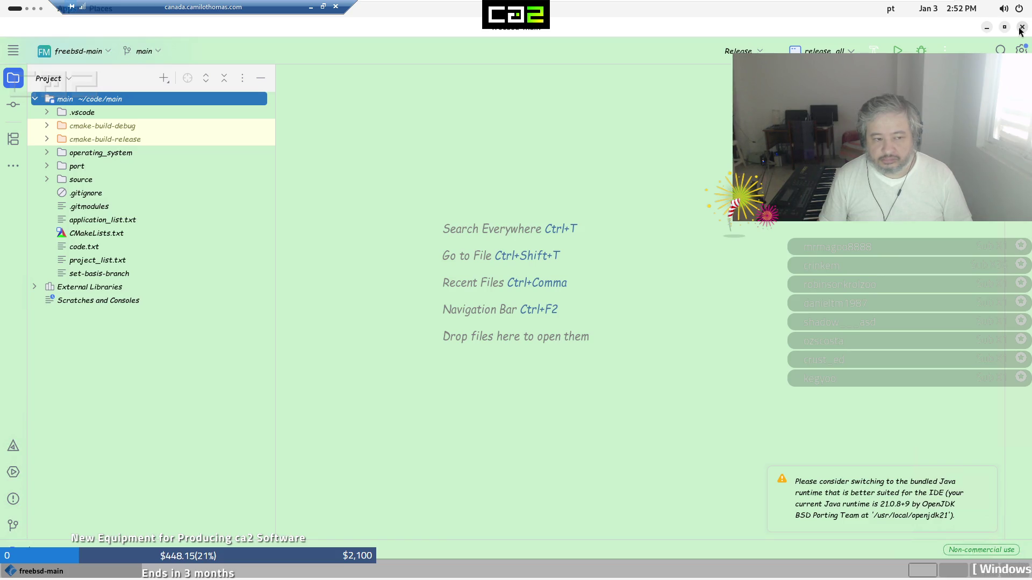
{"action": "left_click", "coordinate": [1021, 28]}
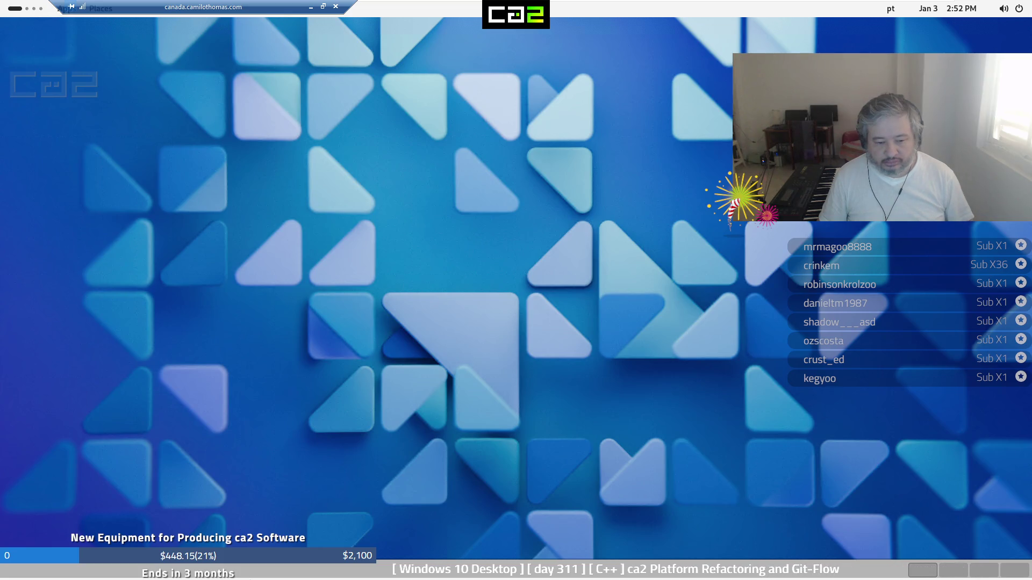
Run 'sudo shutdown -p now' in Terminal and enter the password to power off FreeBSD
{"action": "key", "text": "super"}
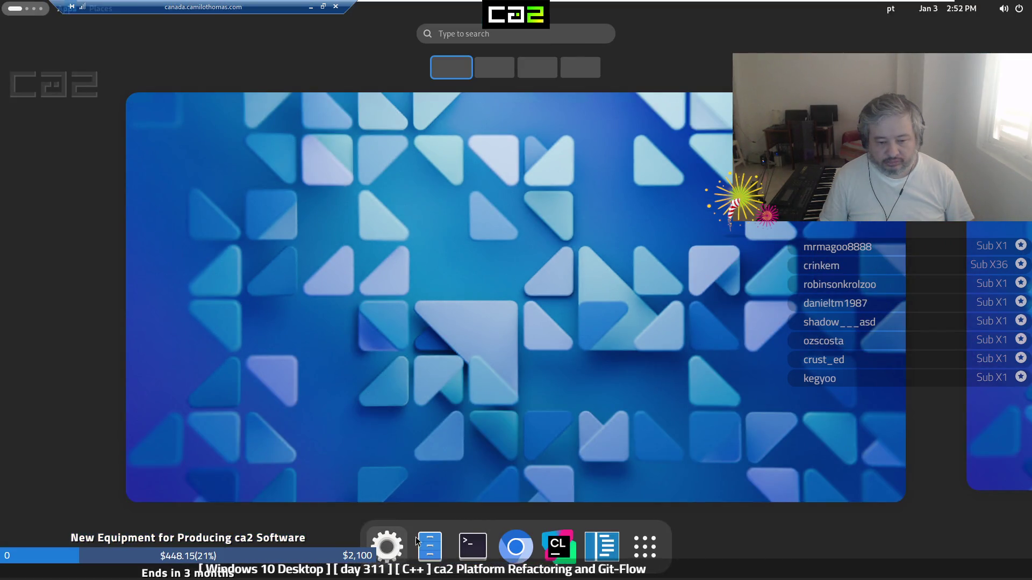
{"action": "key", "text": "super"}
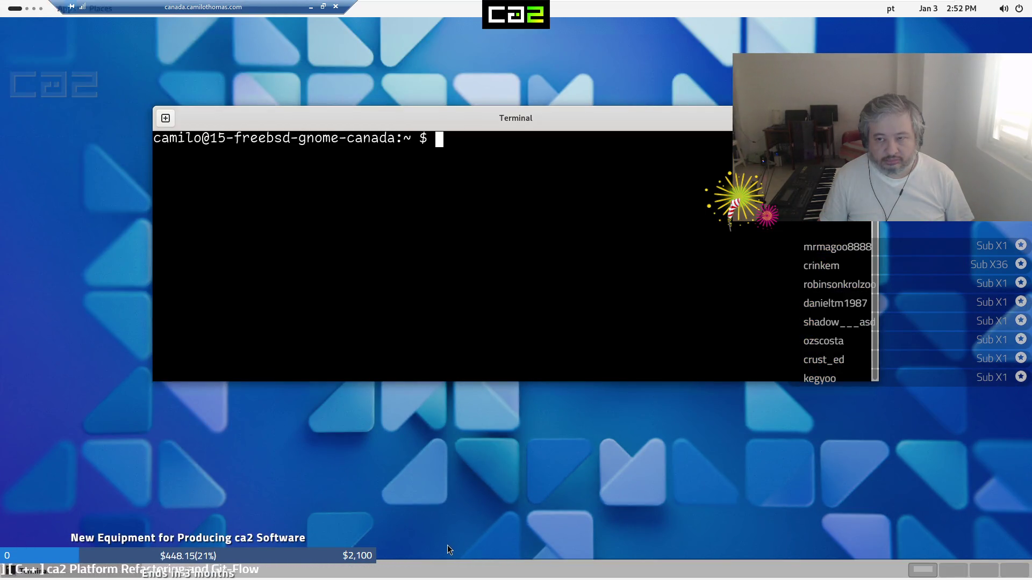
{"action": "left_click", "coordinate": [311, 6]}
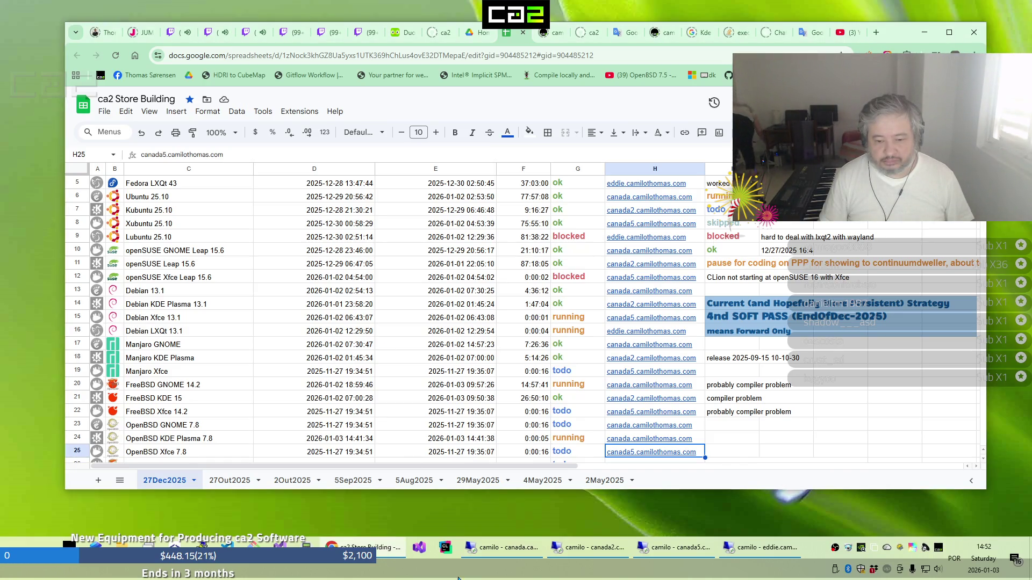
{"action": "left_click", "coordinate": [495, 550]}
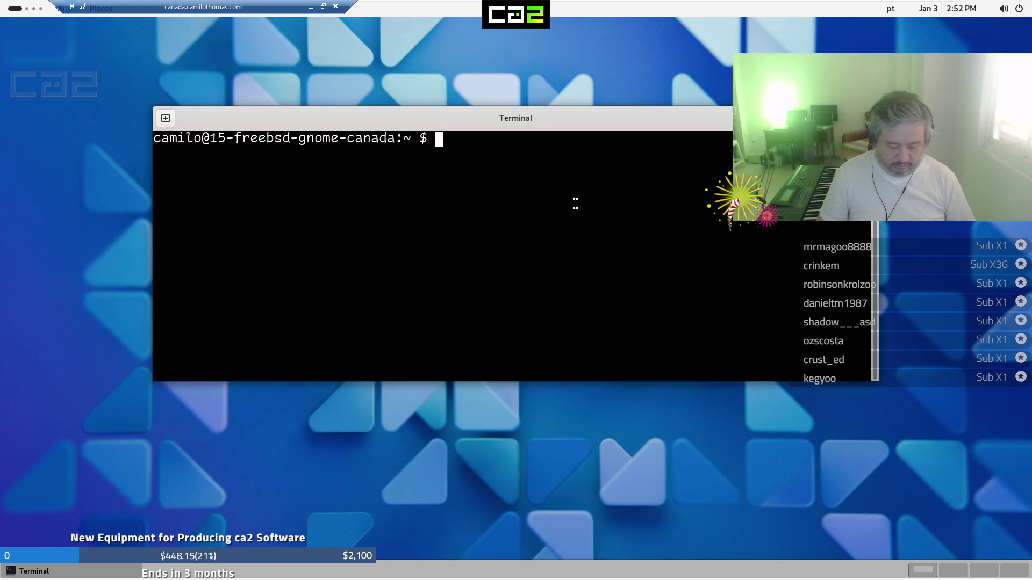
{"action": "type", "text": "sudo shutdown -"}
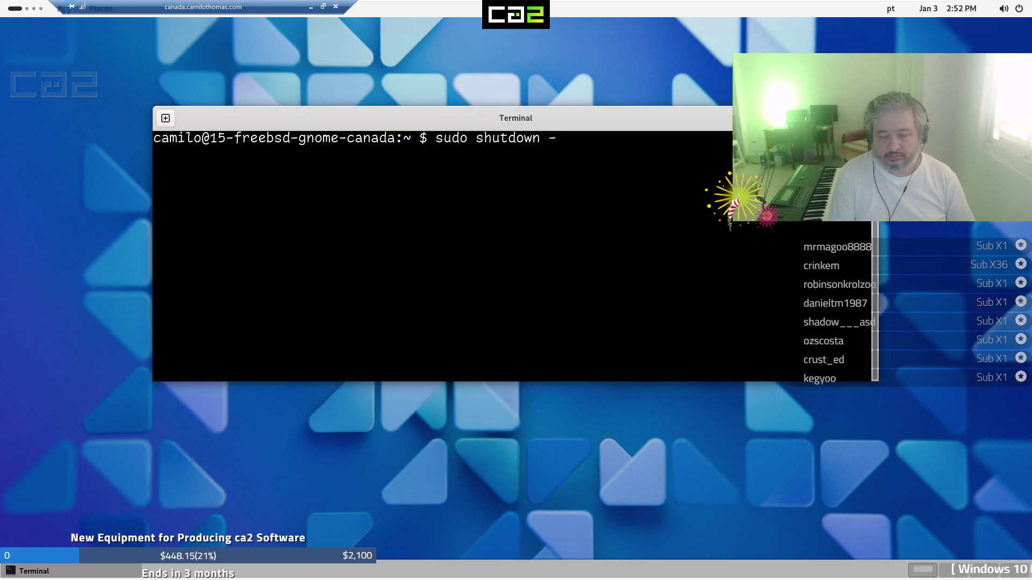
{"action": "type", "text": "p no"}
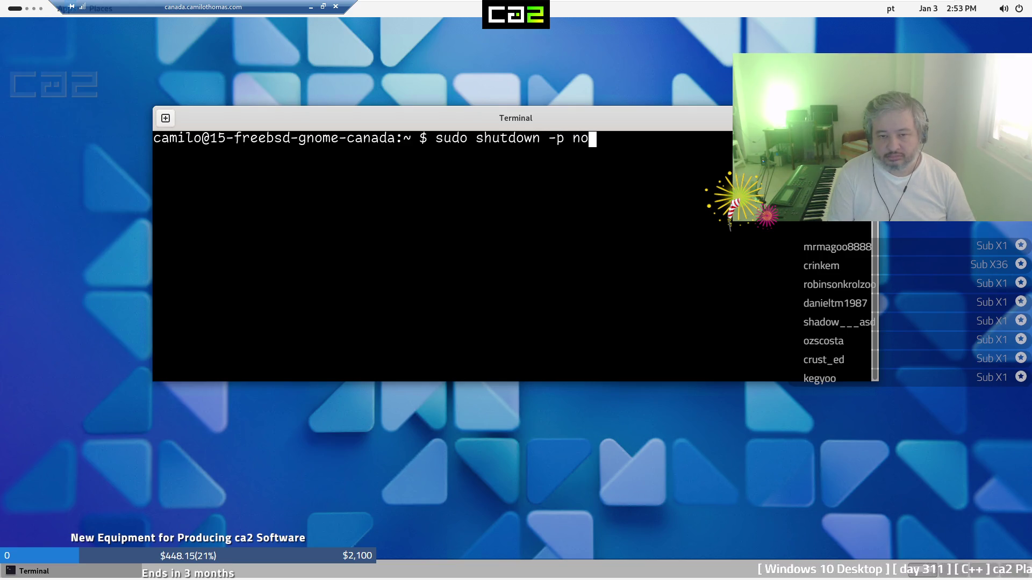
{"action": "type", "text": "w"}
{"action": "key", "text": "Return"}
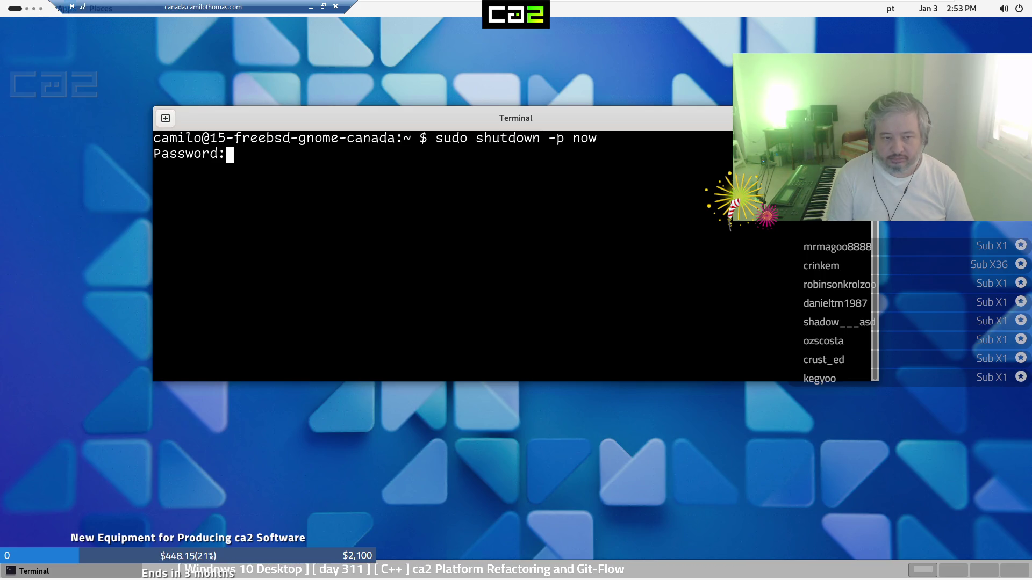
{"action": "key", "text": "Return"}
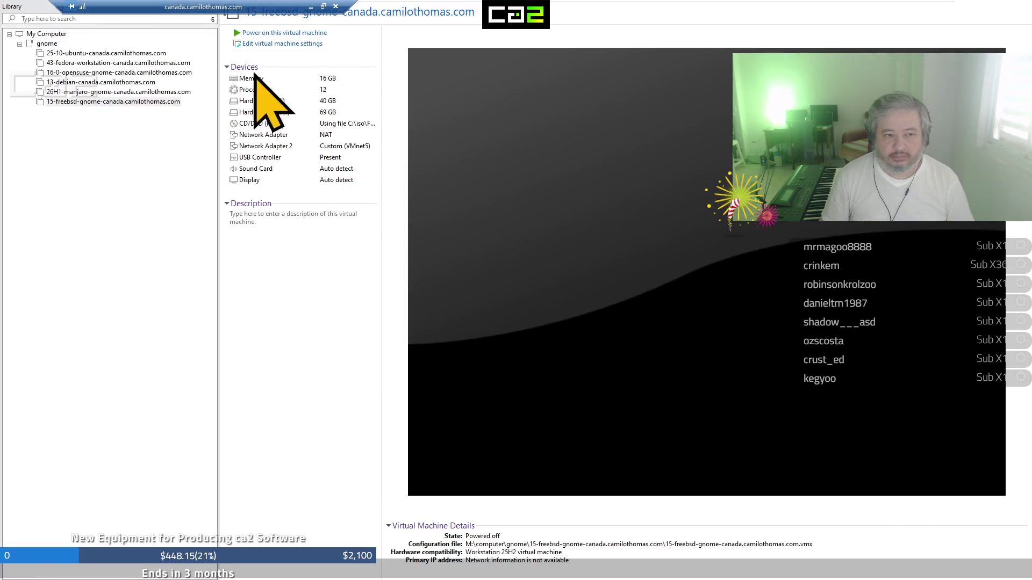
Select 13-debian-canada.camilothomas.com in the Library and power it on
{"action": "left_click", "coordinate": [117, 83]}
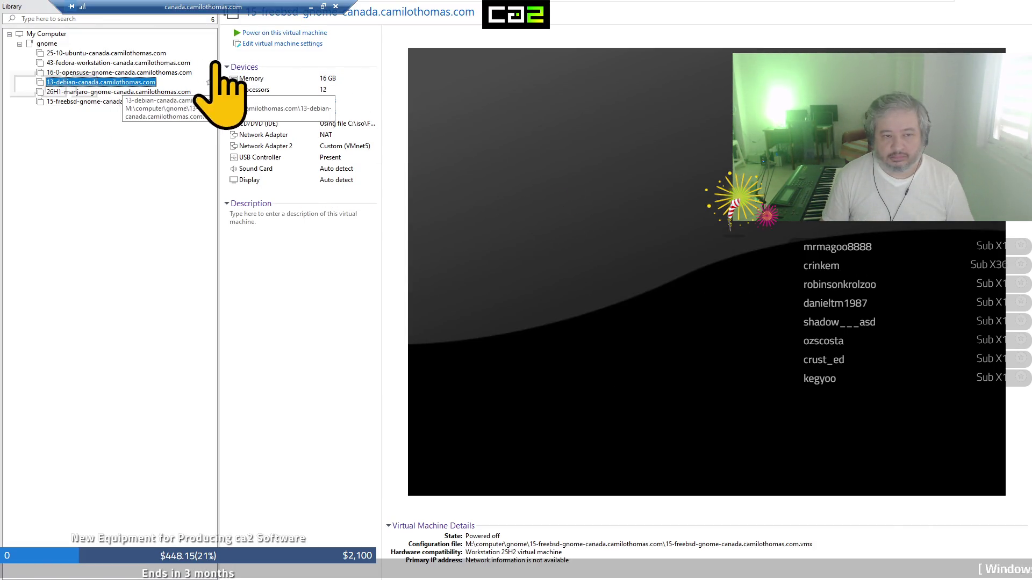
{"action": "left_click", "coordinate": [291, 34]}
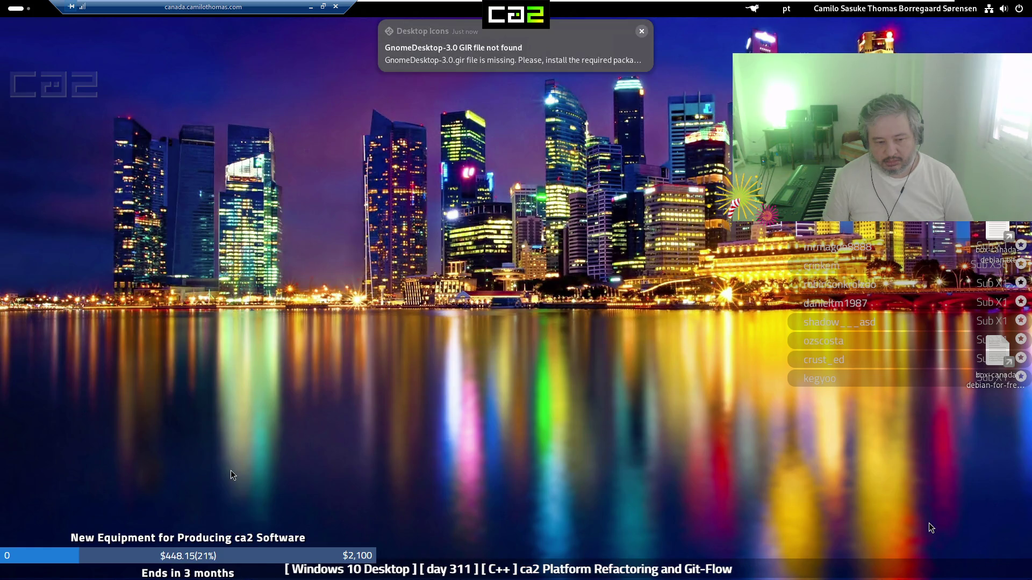
{"action": "mouse_move", "coordinate": [207, 545]}
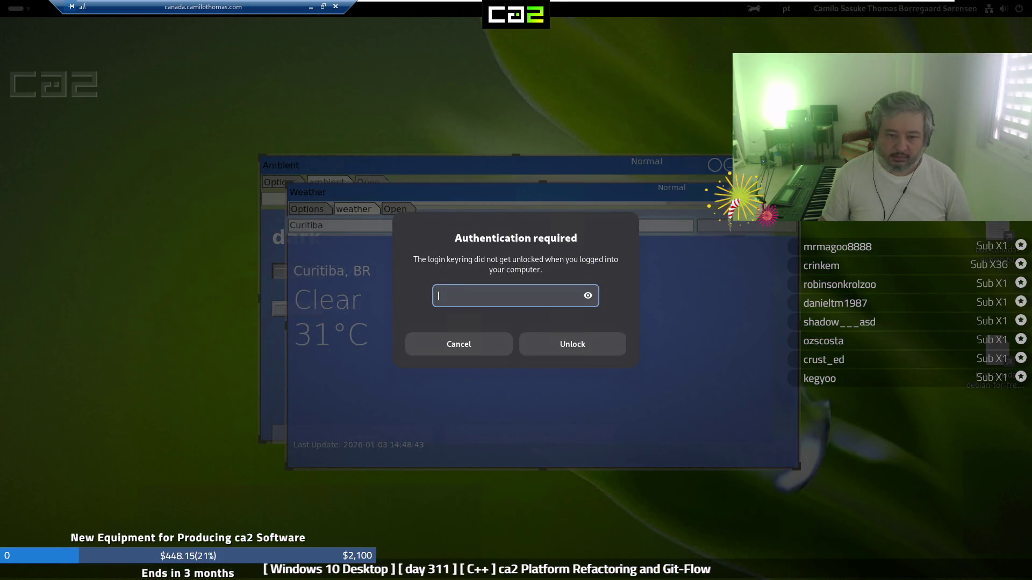
Enter the keyring password in the Authentication required dialog to unlock the login keyring
{"action": "type", "text": "••"}
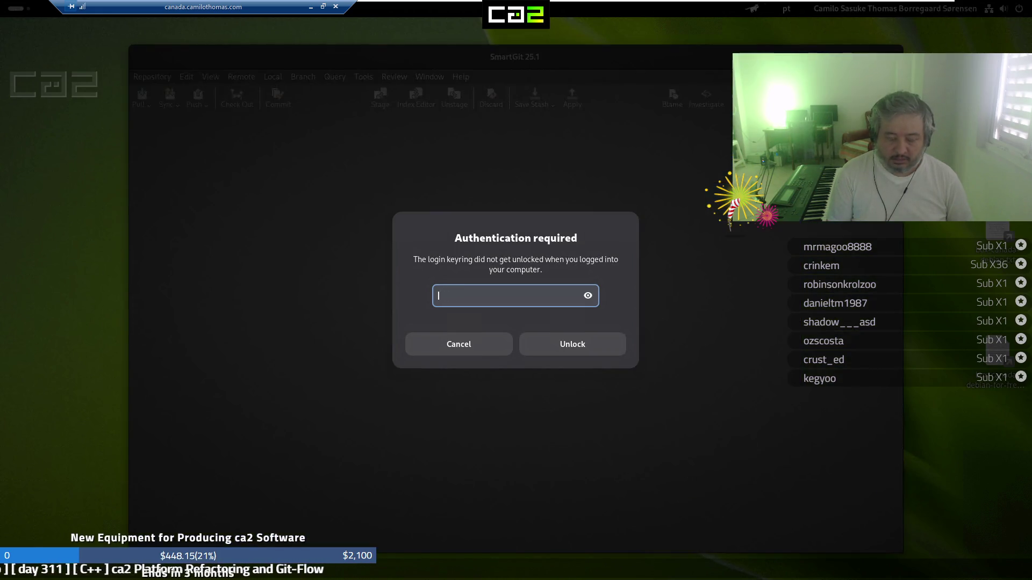
{"action": "type", "text": "••••"}
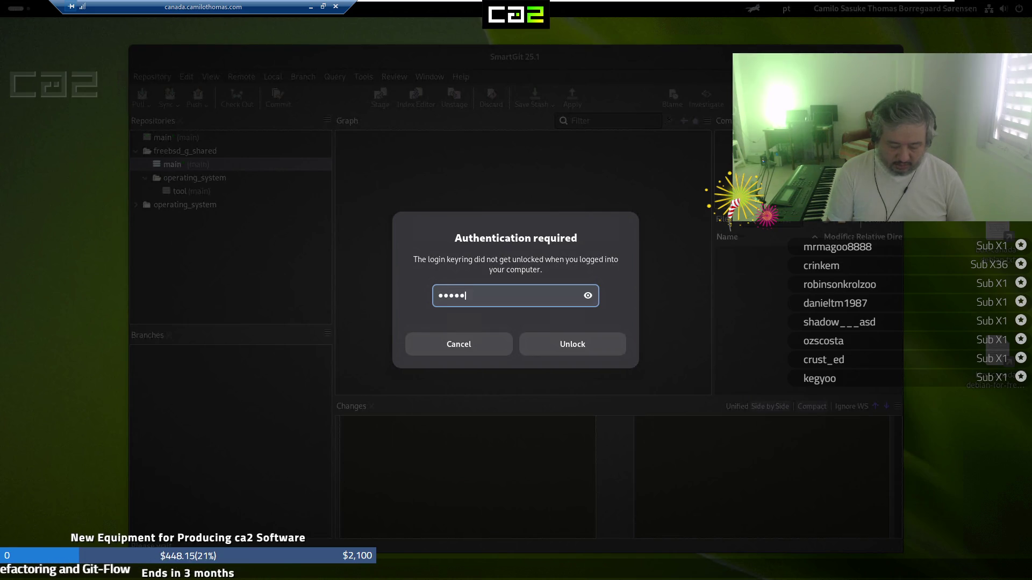
{"action": "type", "text": "••"}
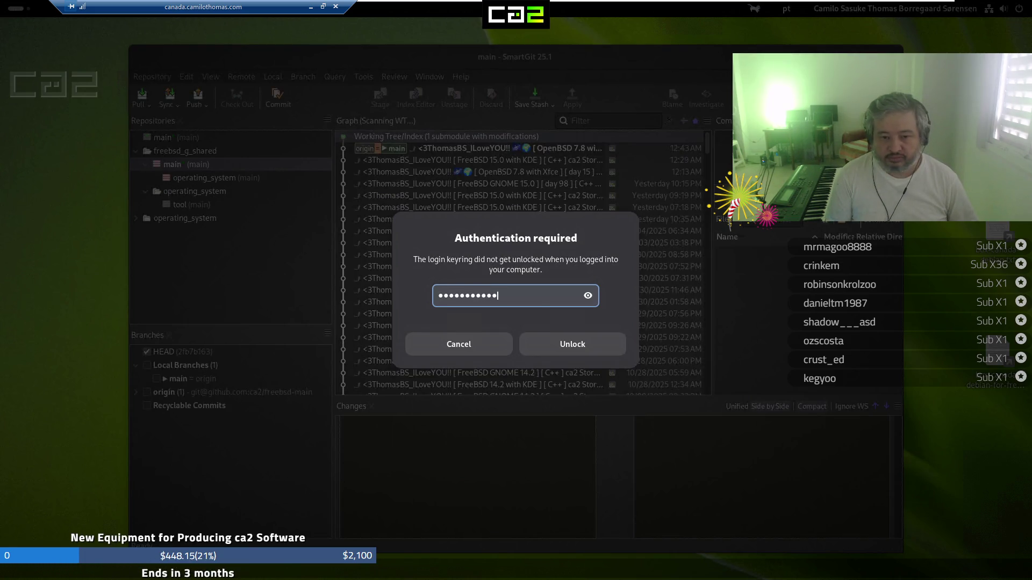
{"action": "key", "text": "Return"}
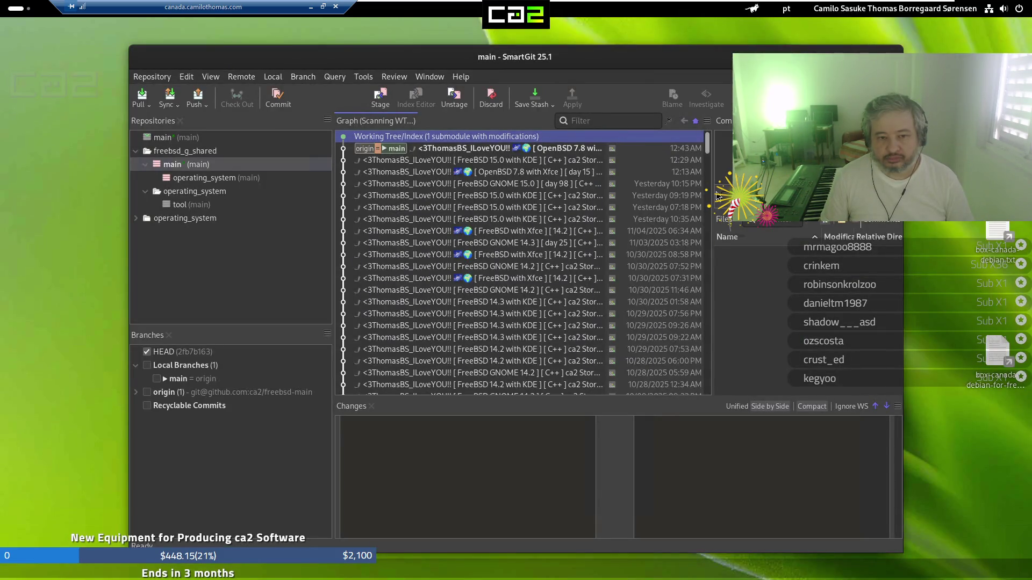
{"action": "left_click", "coordinate": [994, 365]}
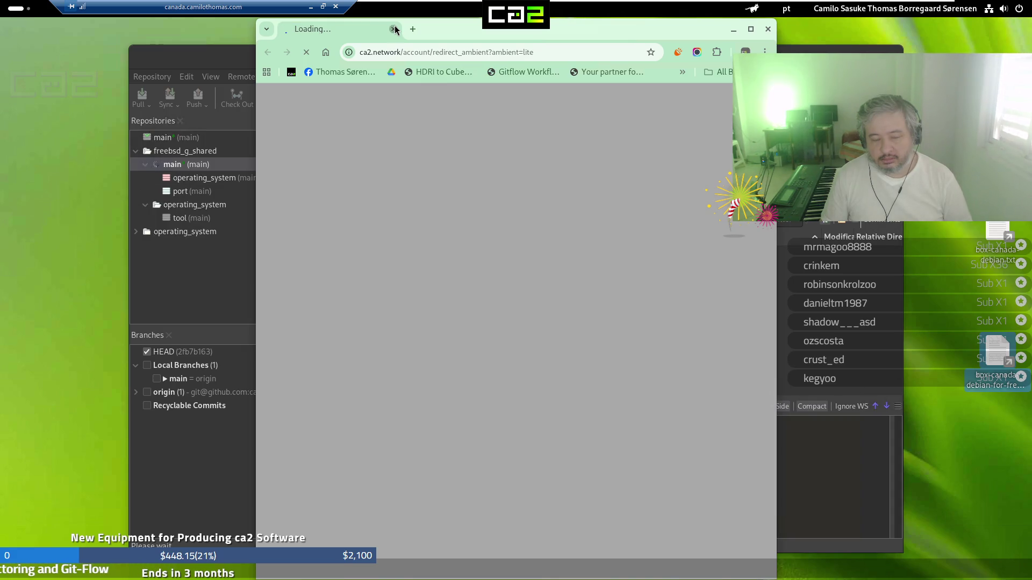
{"action": "left_click", "coordinate": [395, 29]}
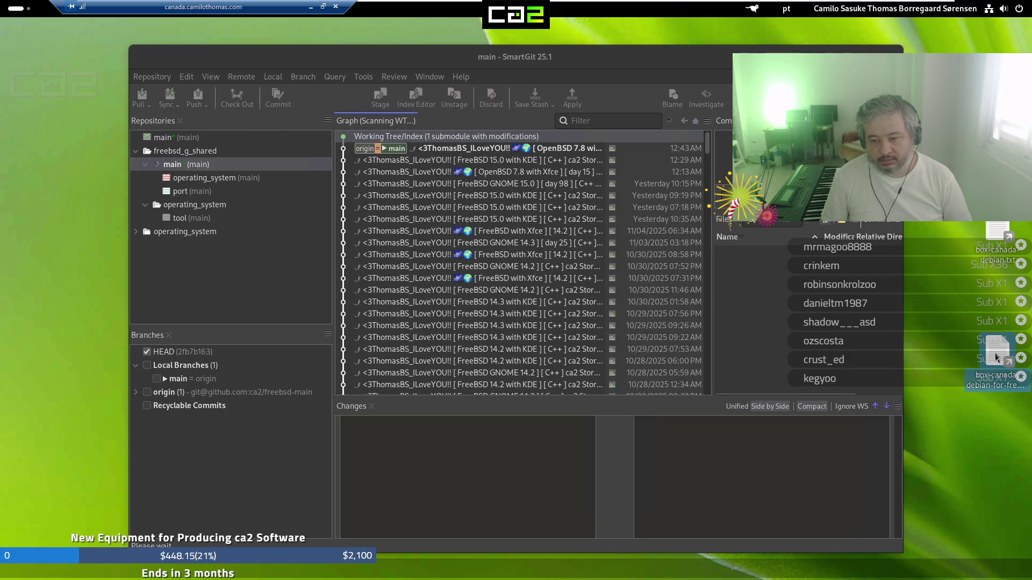
{"action": "mouse_move", "coordinate": [183, 579]}
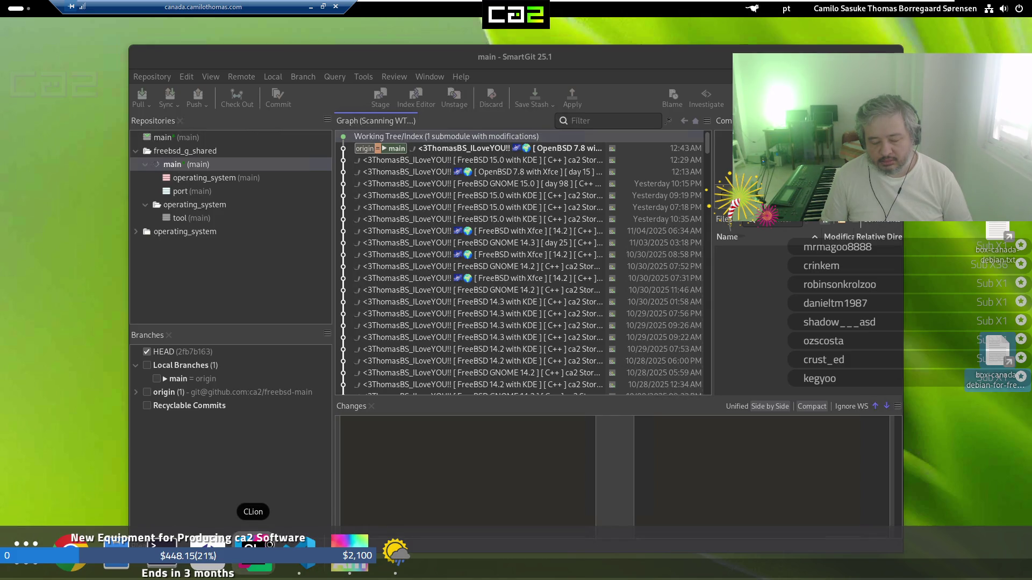
{"action": "left_click", "coordinate": [271, 545]}
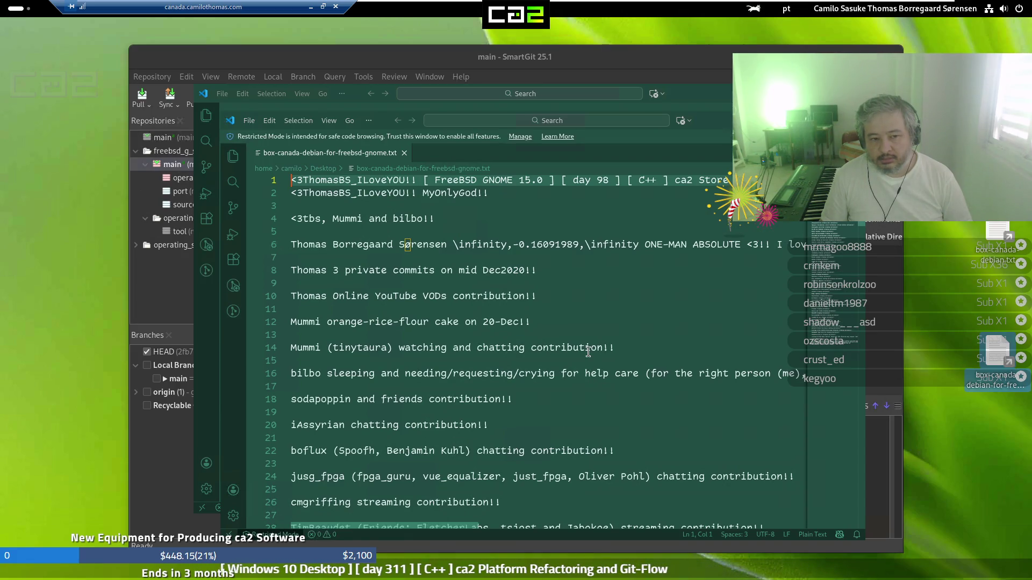
Select all text in the desktop notes file, then open the operating_system submodule in SmartGit
{"action": "left_click", "coordinate": [558, 206]}
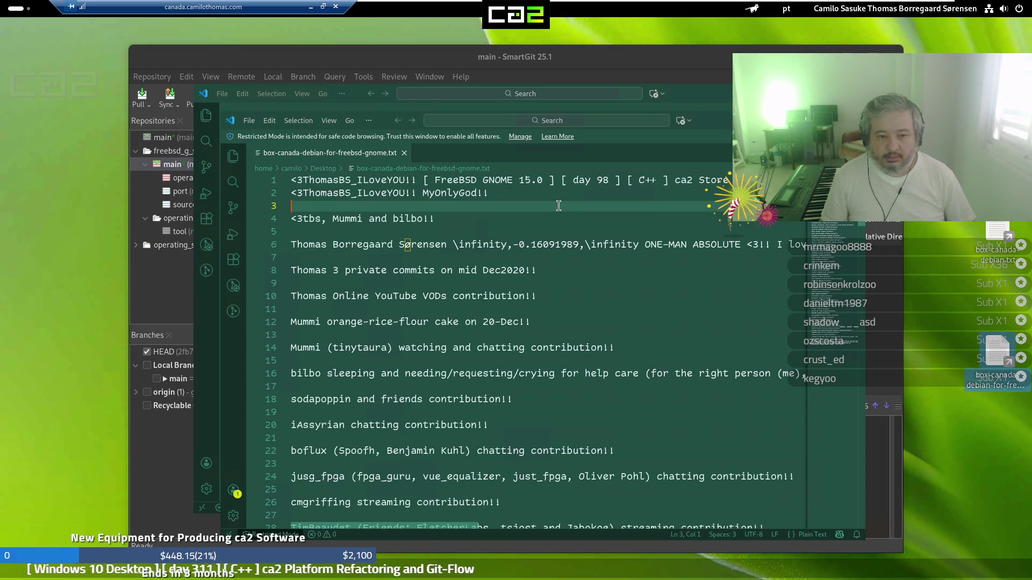
{"action": "key", "text": "ctrl+a"}
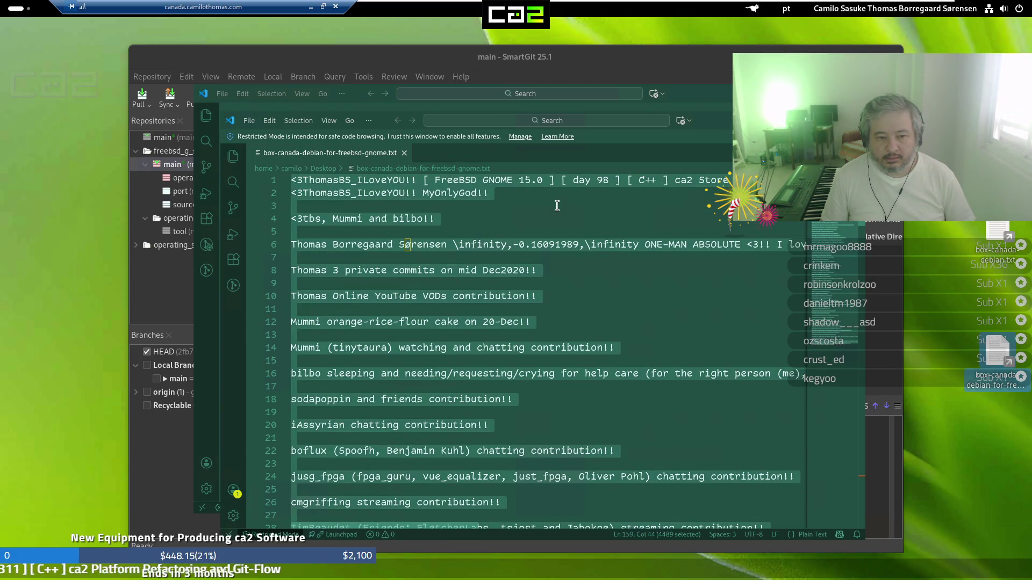
{"action": "left_click", "coordinate": [265, 56]}
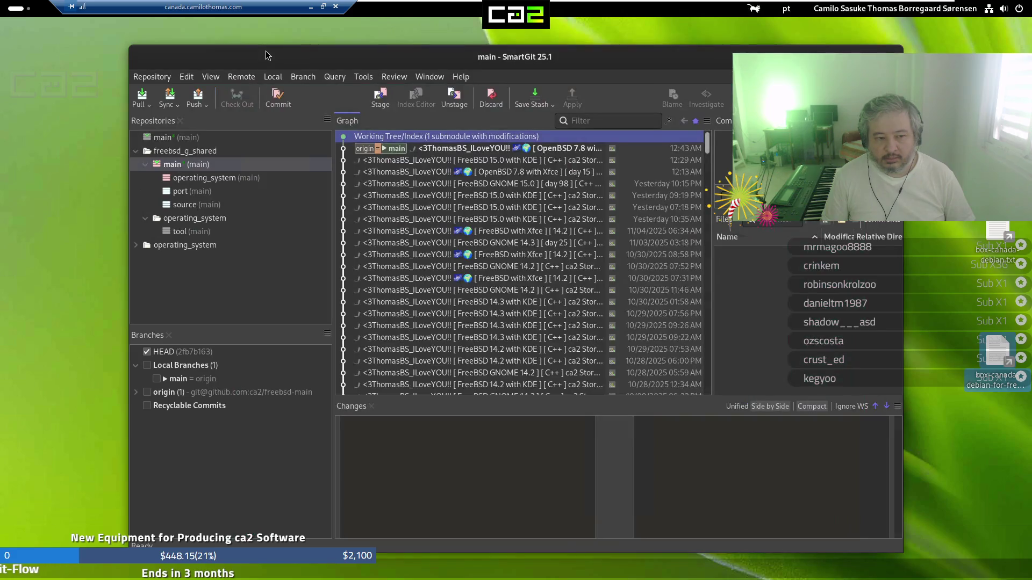
{"action": "left_click", "coordinate": [193, 179]}
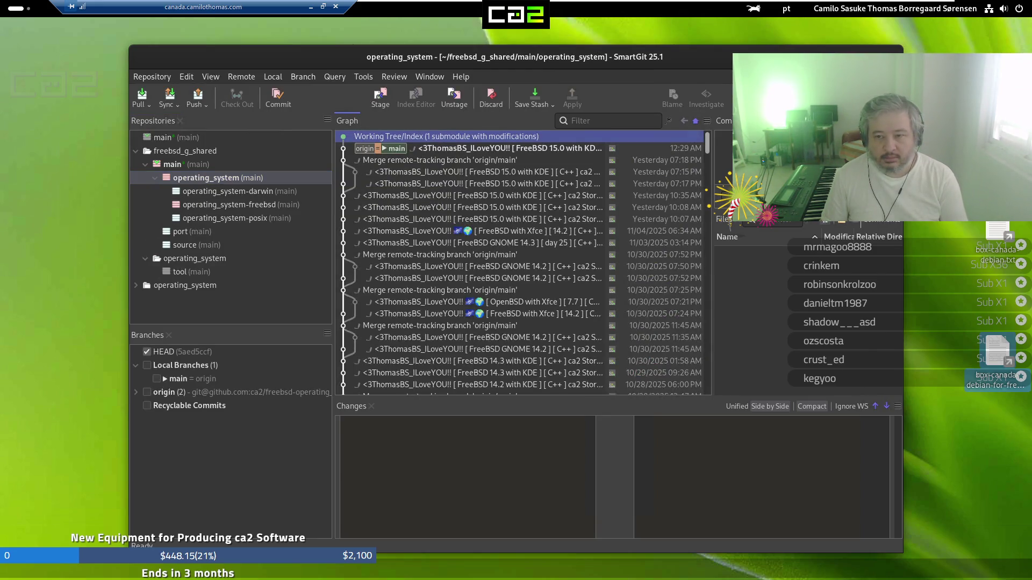
Maximize SmartGit and view the operating_system-darwin, -freebsd and -posix repository histories
{"action": "key", "text": "super+Up"}
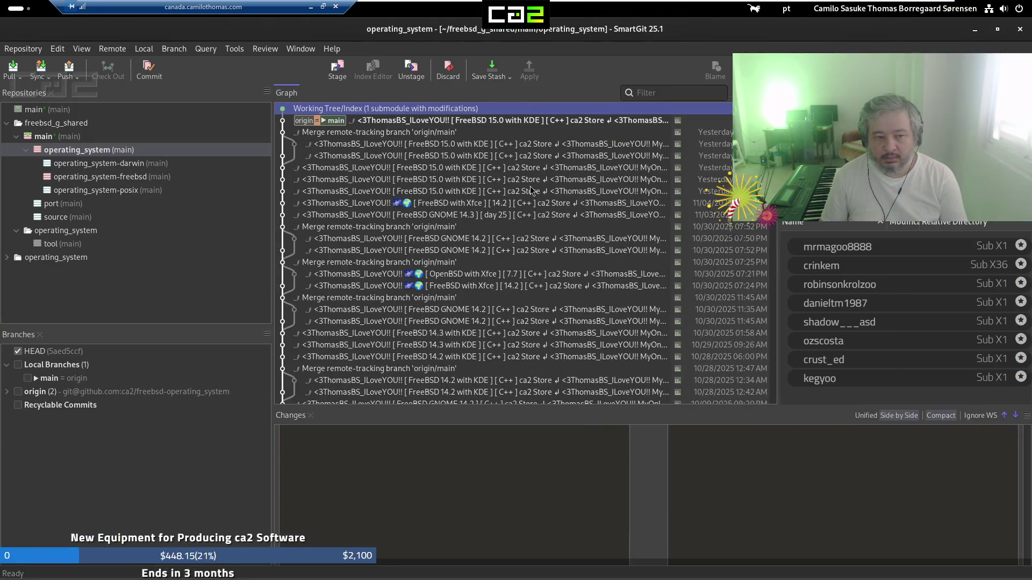
{"action": "left_click", "coordinate": [131, 164]}
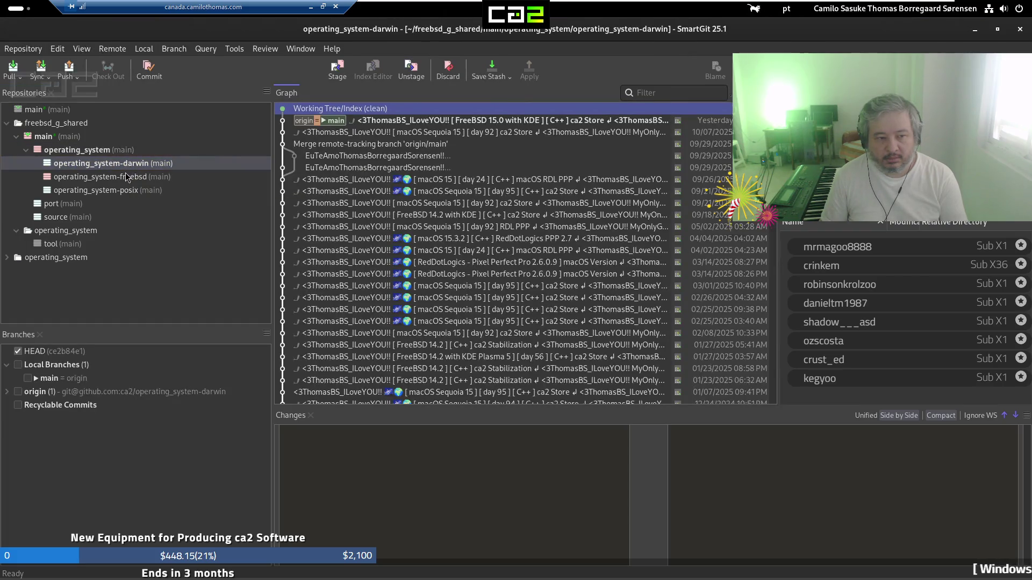
{"action": "left_click", "coordinate": [125, 177]}
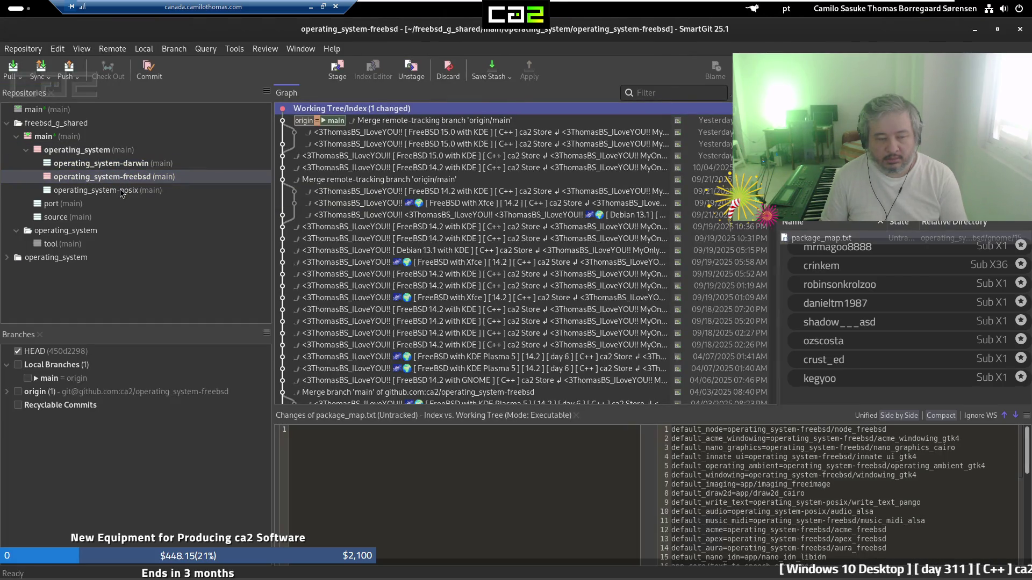
{"action": "left_click", "coordinate": [121, 192]}
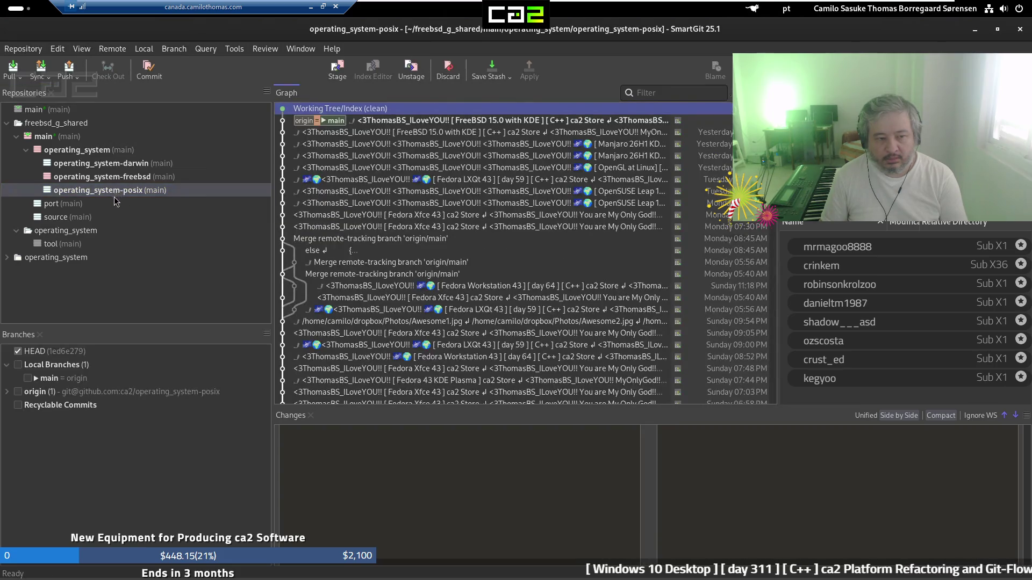
Browse the port and base submodules: glm, id3lib, stb, tinyobjloader and unac histories
{"action": "left_click", "coordinate": [111, 204]}
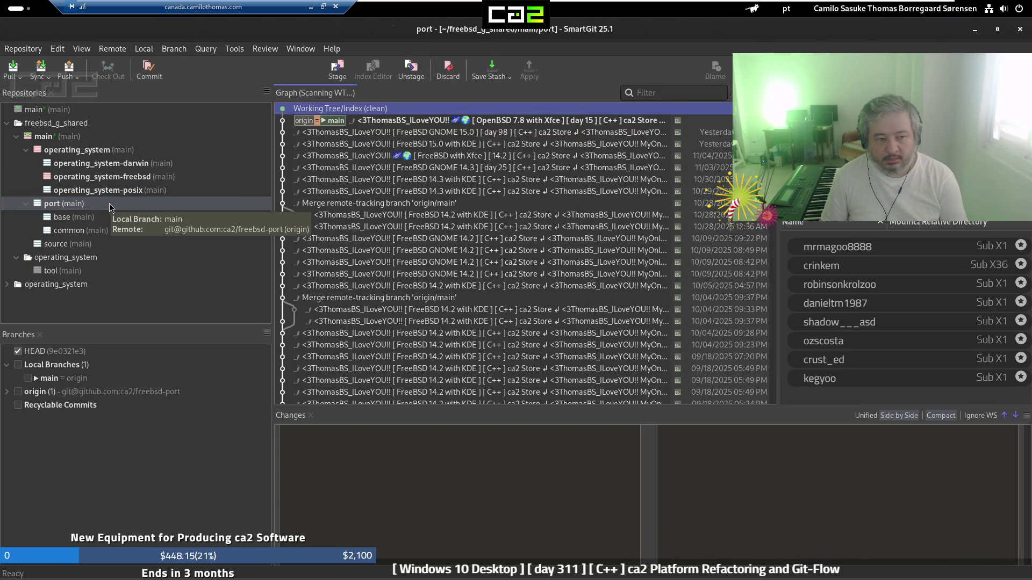
{"action": "left_click", "coordinate": [106, 216]}
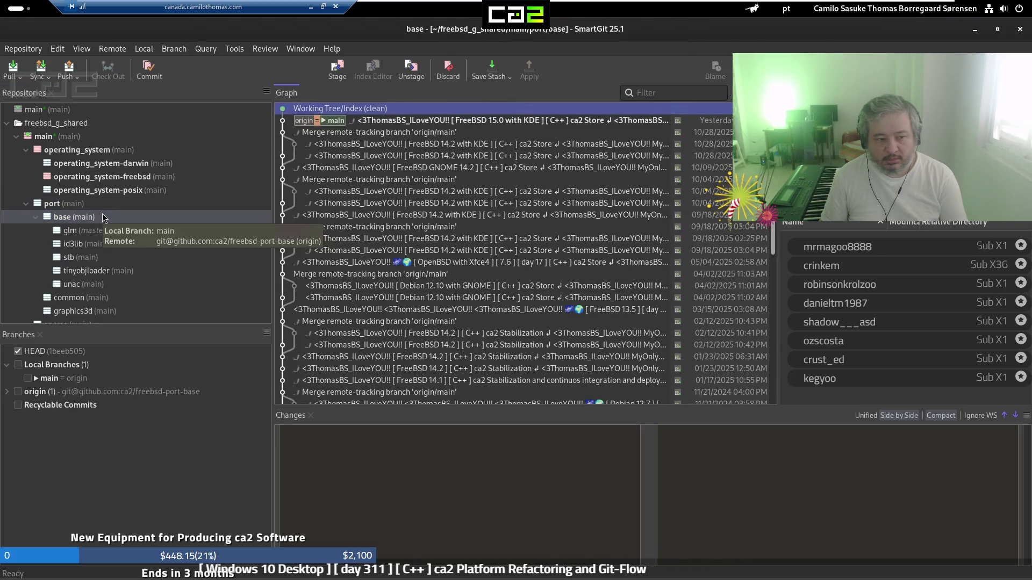
{"action": "left_click", "coordinate": [102, 231]}
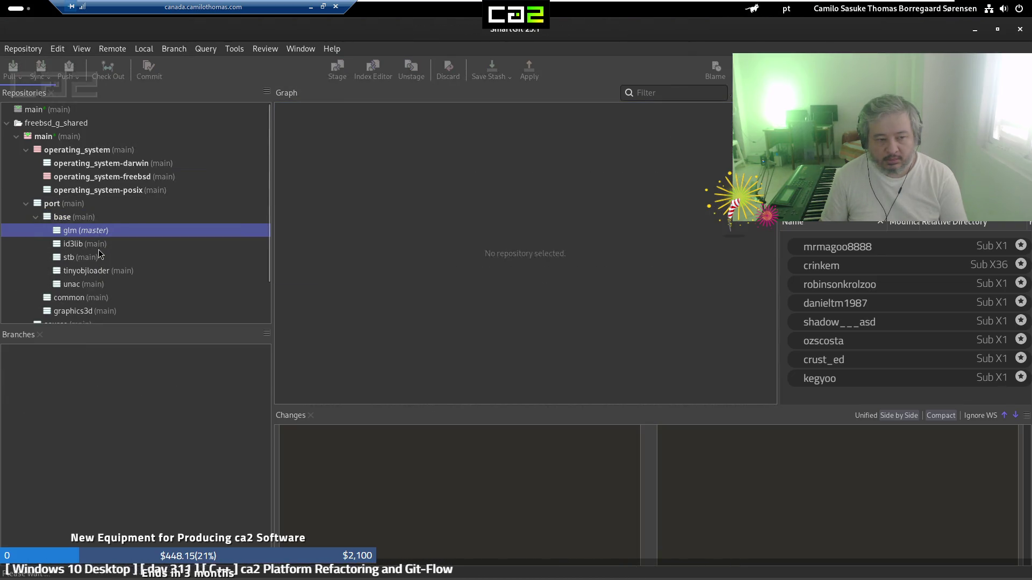
{"action": "left_click", "coordinate": [97, 244]}
{"action": "left_click", "coordinate": [99, 258]}
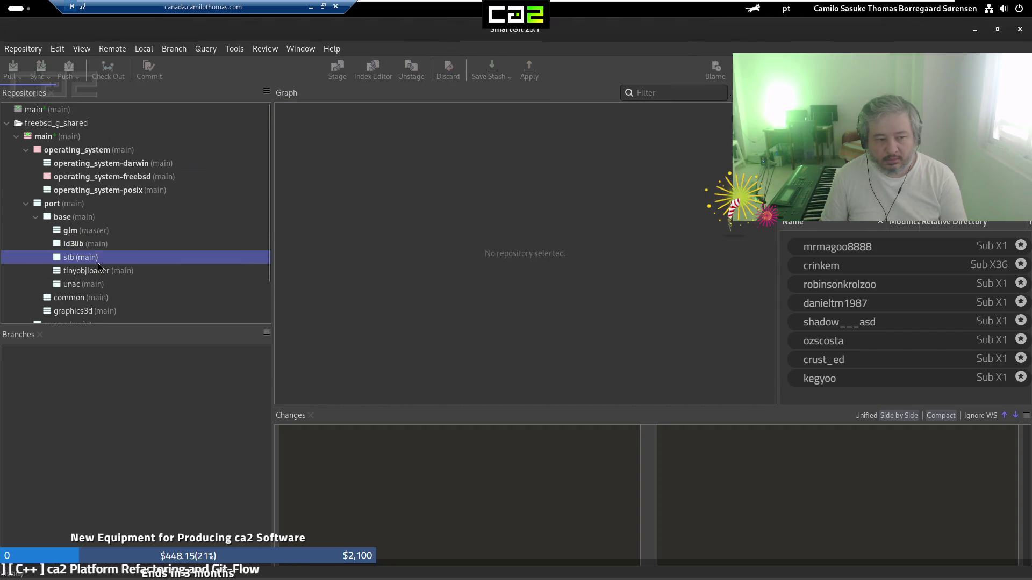
{"action": "left_click", "coordinate": [99, 270]}
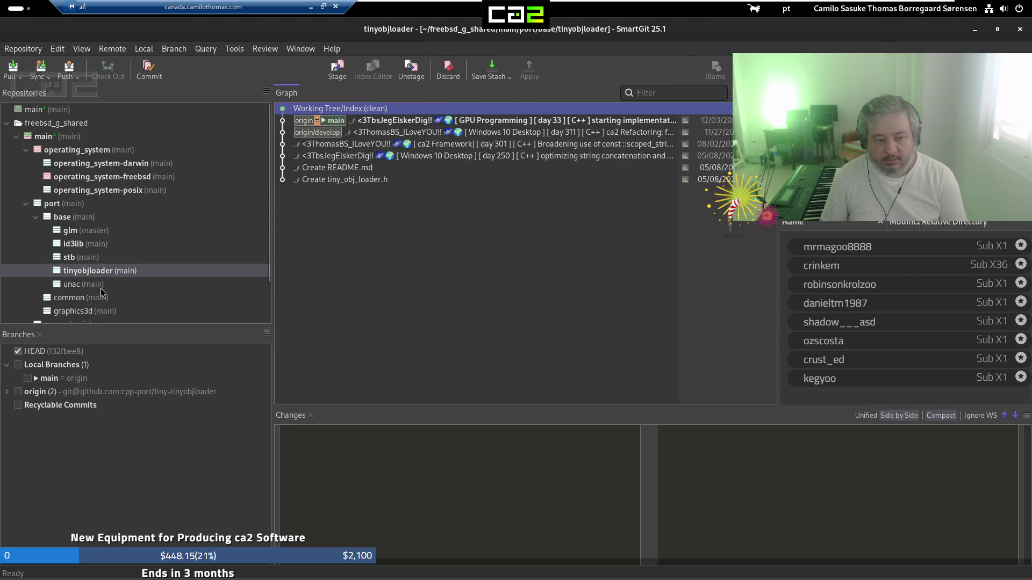
{"action": "left_click", "coordinate": [101, 288]}
View histories of common, debugbreak, jwt-cpp, nanosvg, picojson and rapidjson submodules
{"action": "scroll", "coordinate": [104, 289], "scroll_direction": "down", "scroll_amount": 1}
{"action": "left_click", "coordinate": [107, 269]}
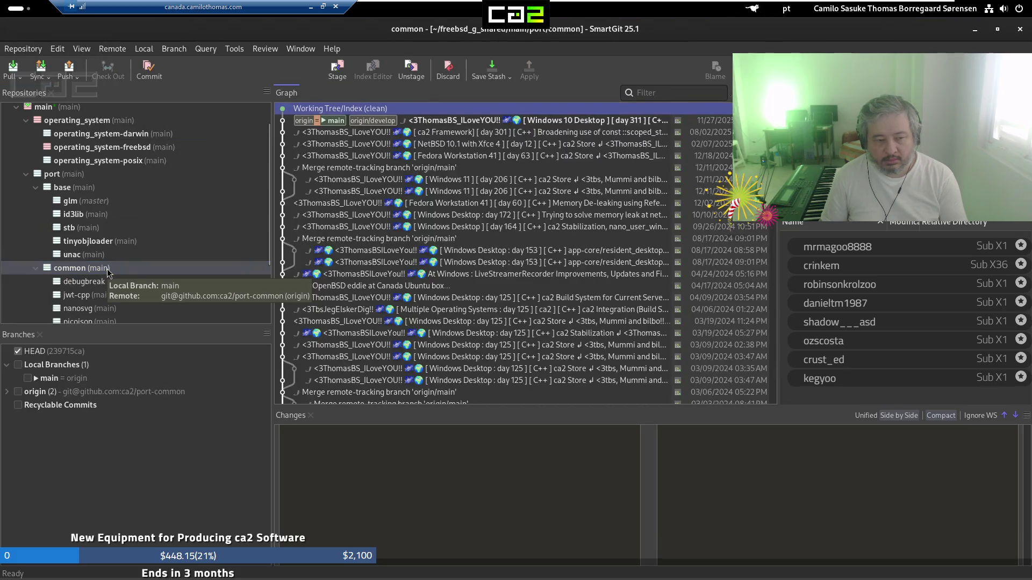
{"action": "left_click", "coordinate": [111, 226]}
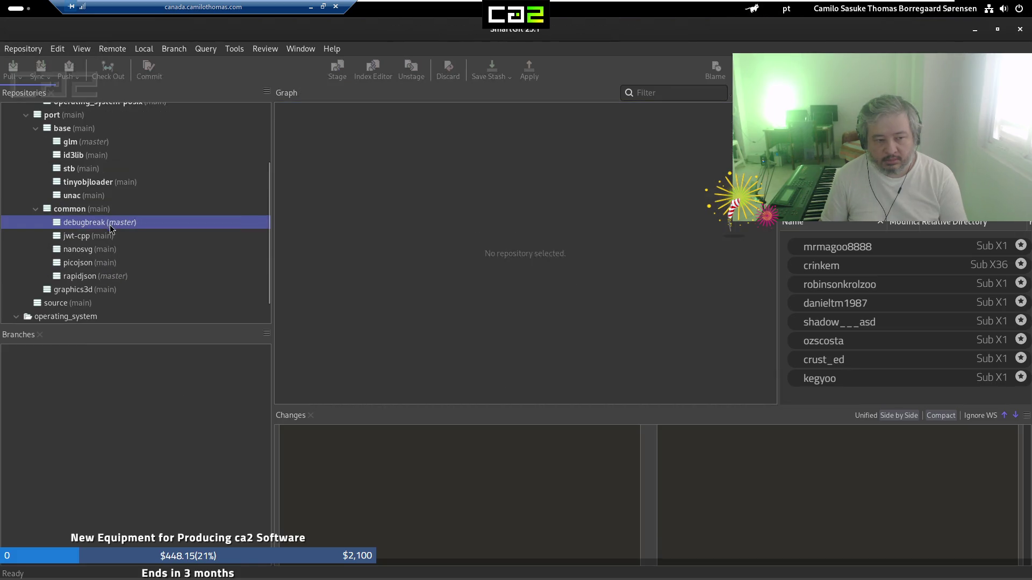
{"action": "left_click", "coordinate": [104, 237]}
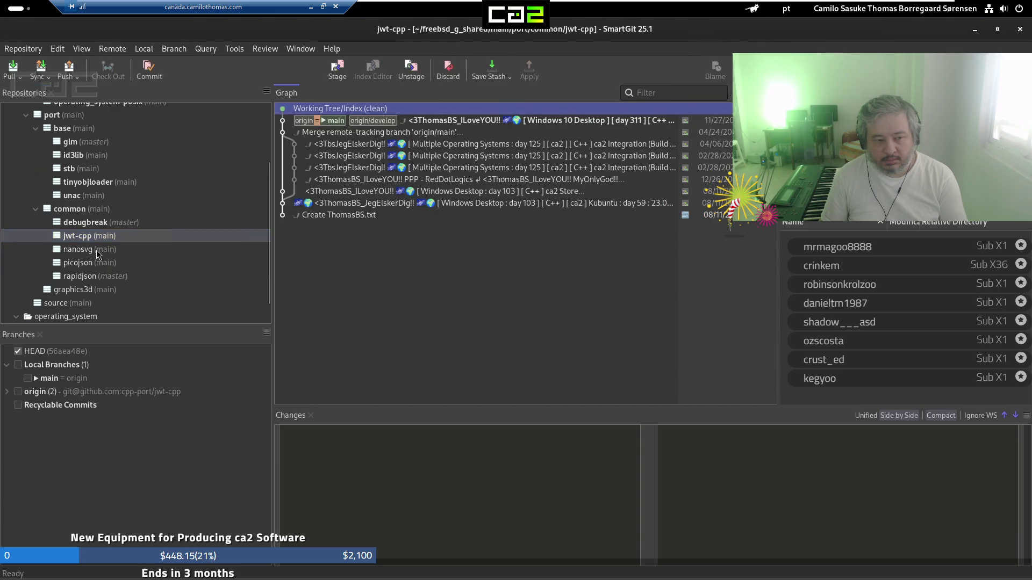
{"action": "left_click", "coordinate": [99, 250]}
{"action": "left_click", "coordinate": [92, 265]}
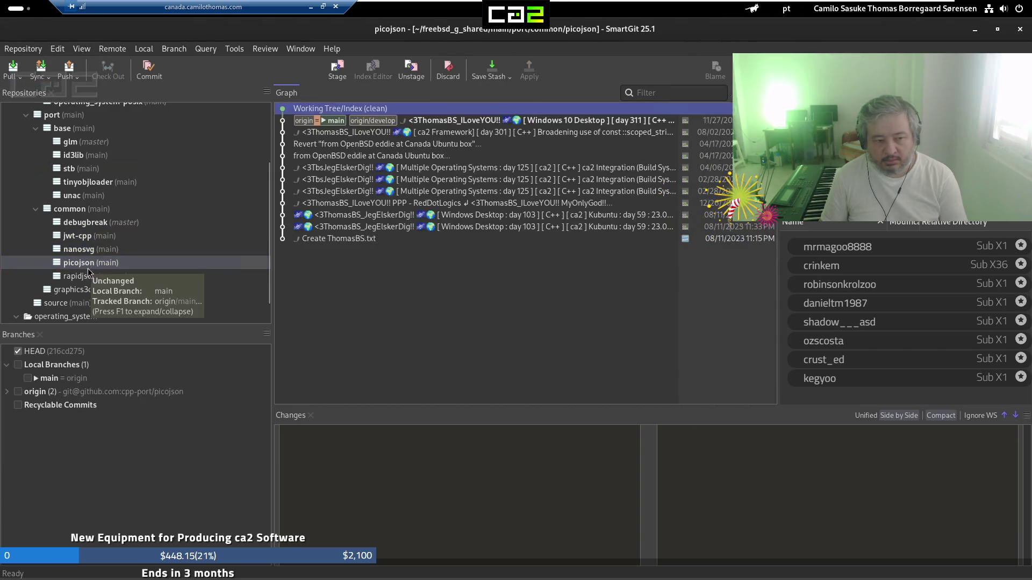
{"action": "left_click", "coordinate": [88, 276]}
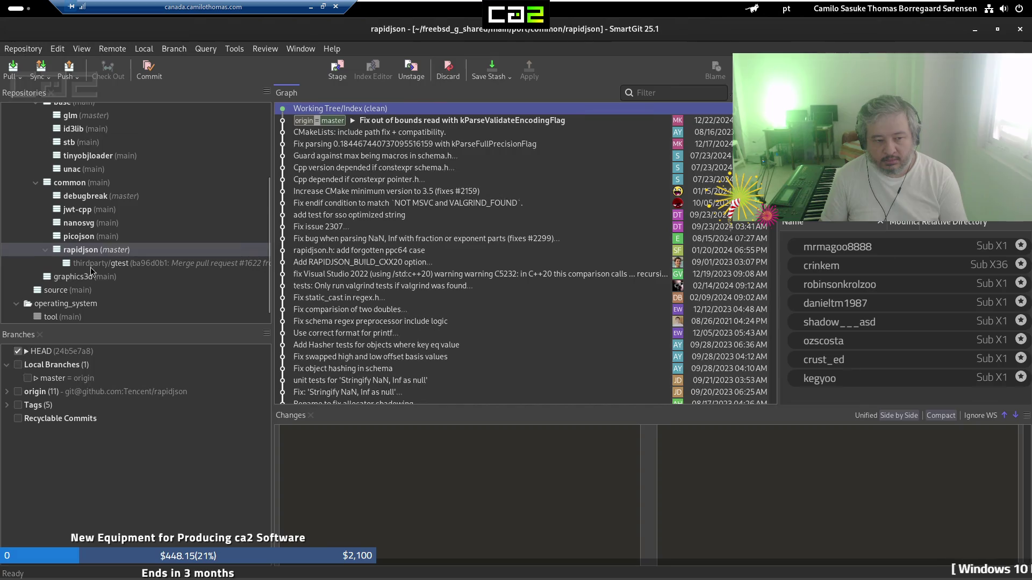
Browse gtest, graphics3d's glad, ktx, KTX-Software and tests/cts, then source's app submodule
{"action": "left_click", "coordinate": [92, 263]}
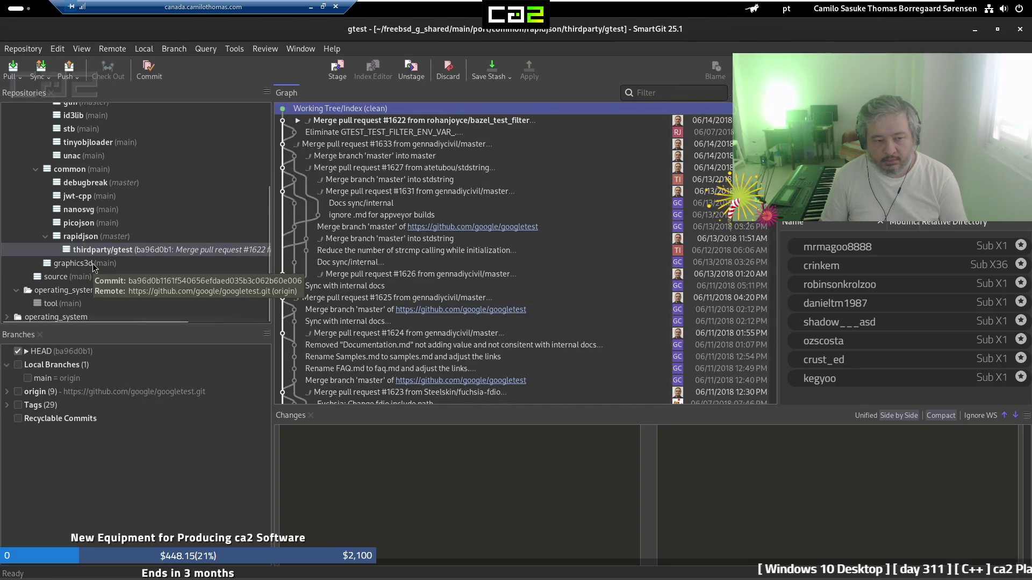
{"action": "left_click", "coordinate": [92, 265]}
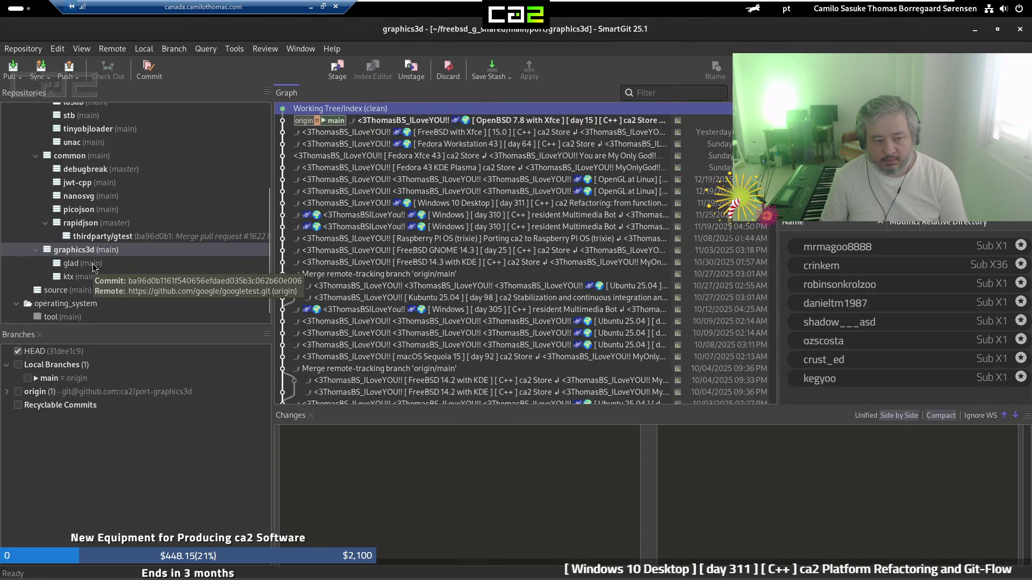
{"action": "left_click", "coordinate": [92, 263]}
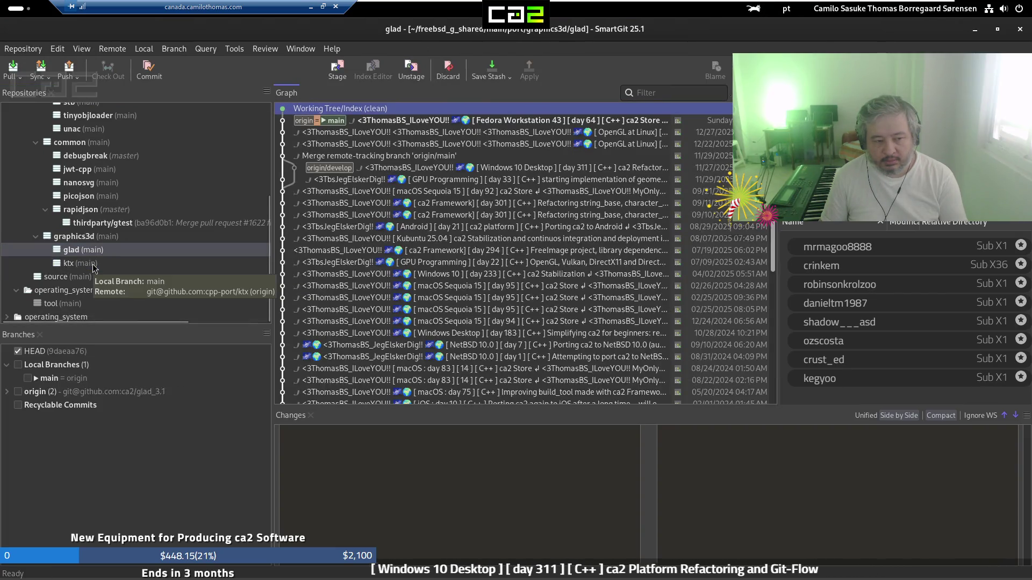
{"action": "left_click", "coordinate": [93, 266]}
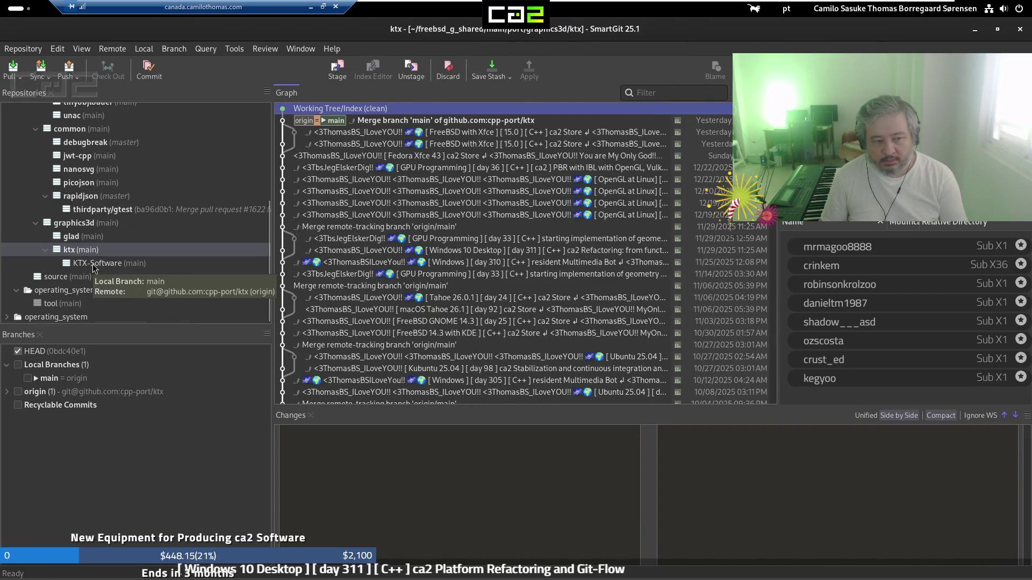
{"action": "left_click", "coordinate": [93, 264]}
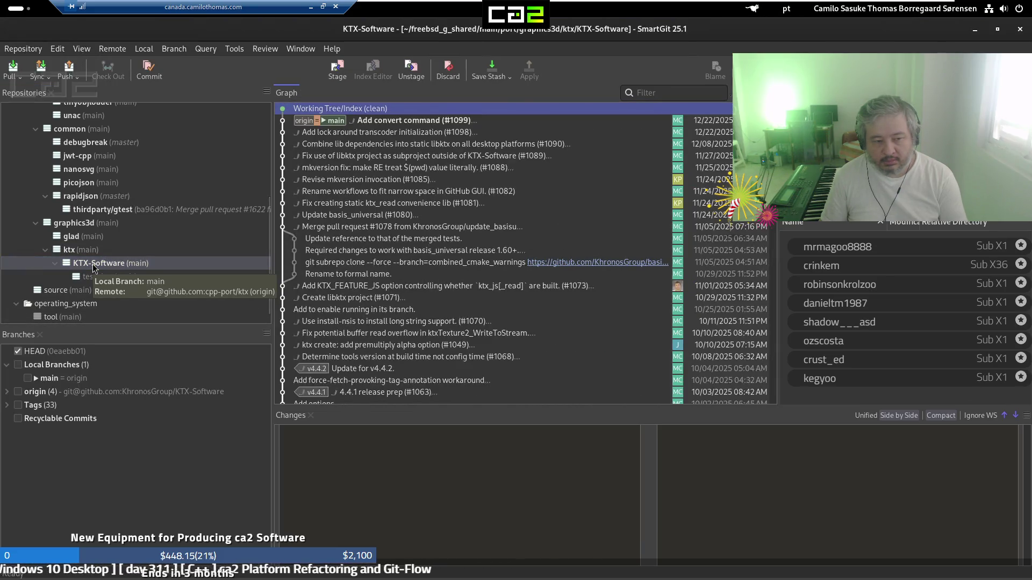
{"action": "left_click", "coordinate": [92, 277]}
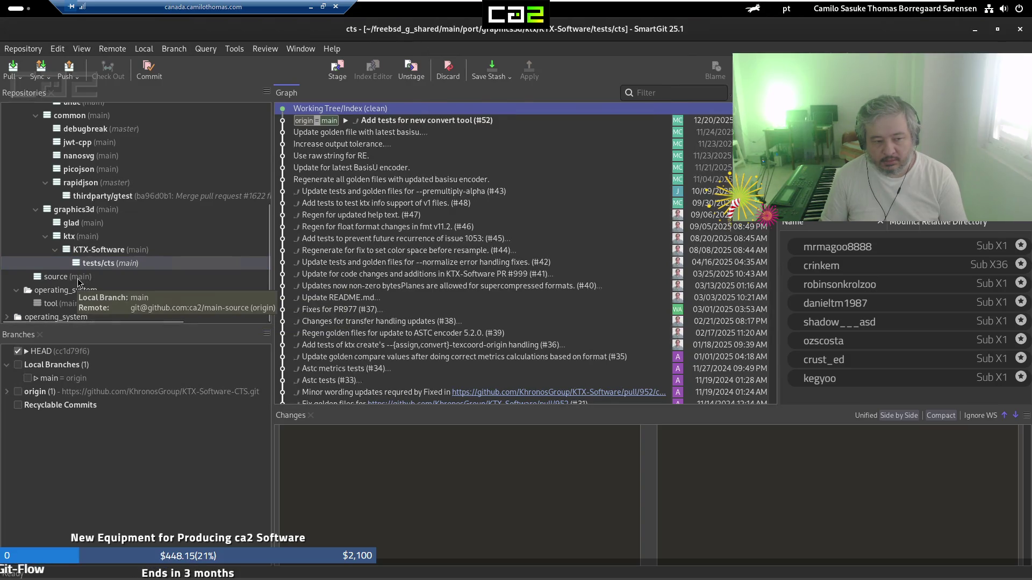
{"action": "left_click", "coordinate": [79, 278]}
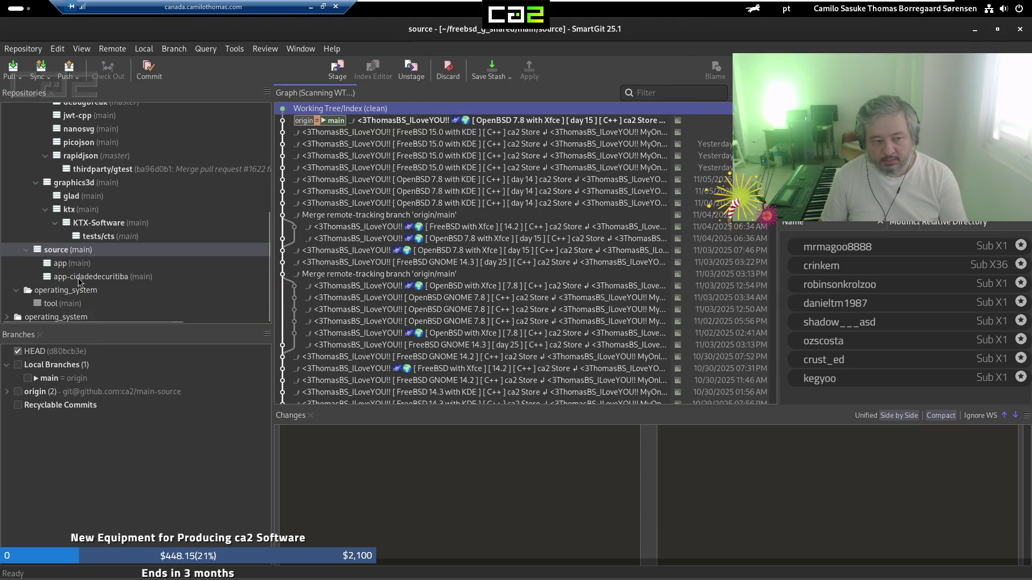
{"action": "left_click", "coordinate": [91, 265]}
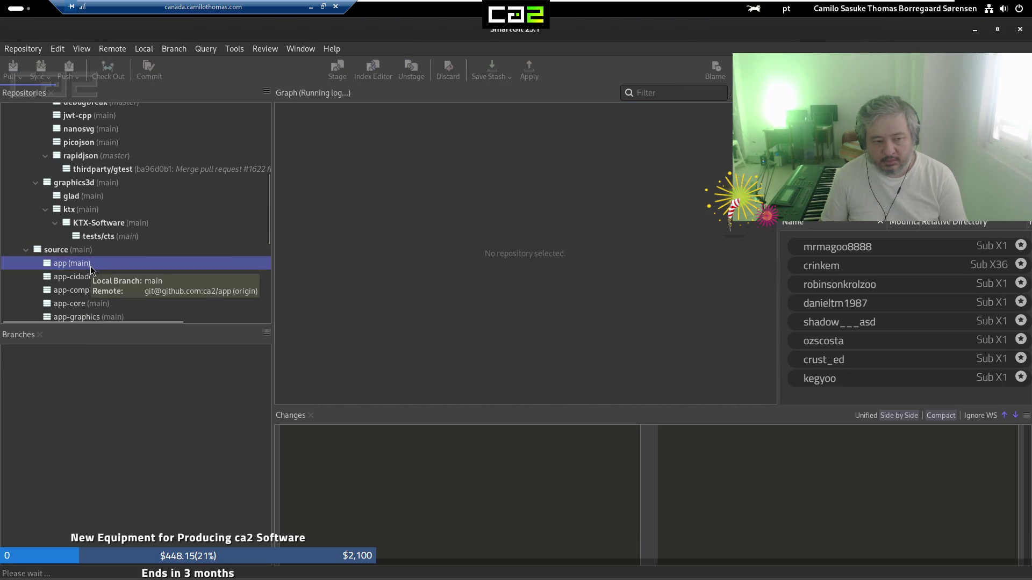
View app-cidadedecuritiba, app-complex, app-core, app-graphics, app-interface and api_twitch histories
{"action": "scroll", "coordinate": [90, 273], "scroll_direction": "down", "scroll_amount": 2}
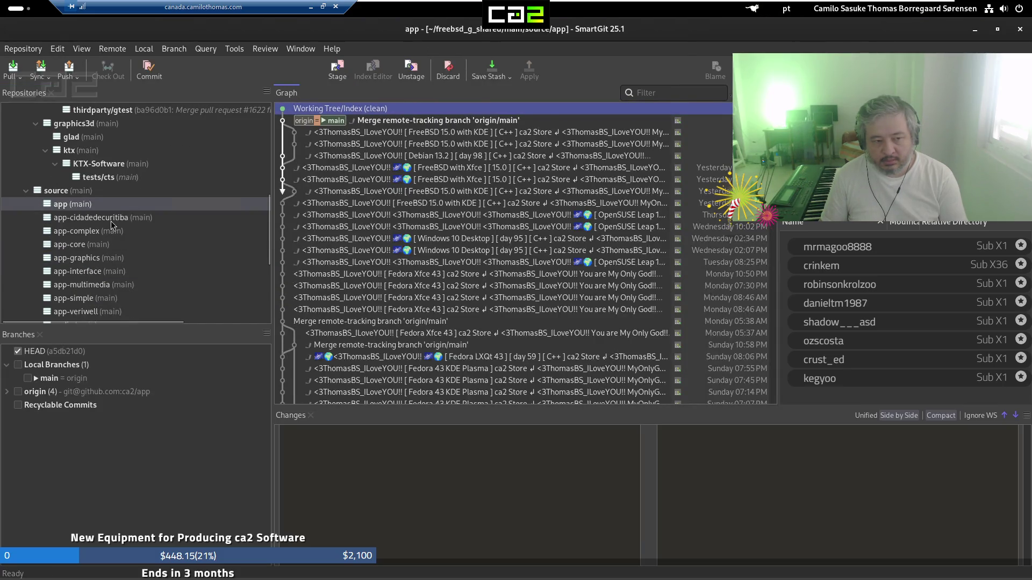
{"action": "left_click", "coordinate": [112, 222]}
{"action": "left_click", "coordinate": [102, 232]}
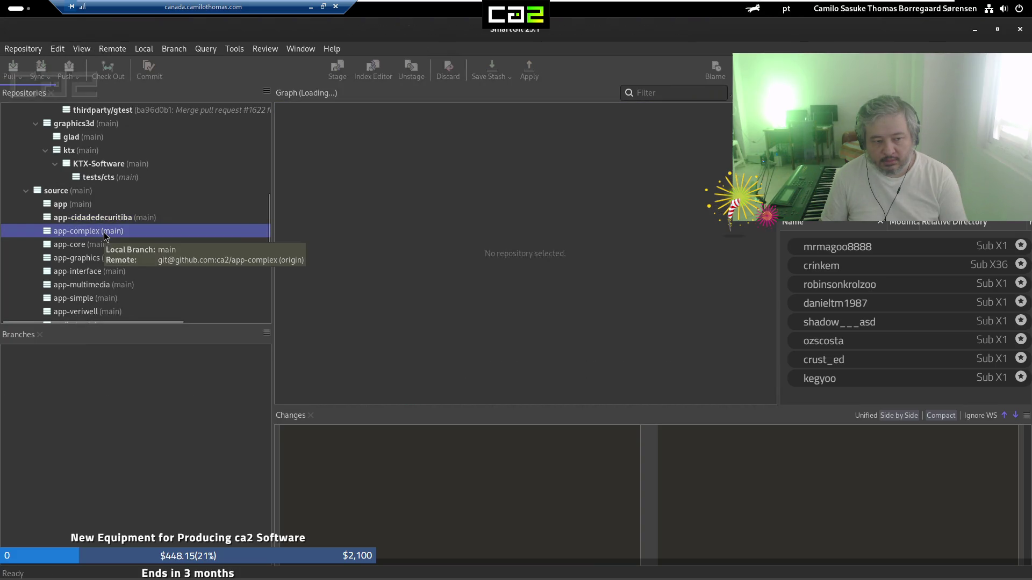
{"action": "left_click", "coordinate": [98, 247]}
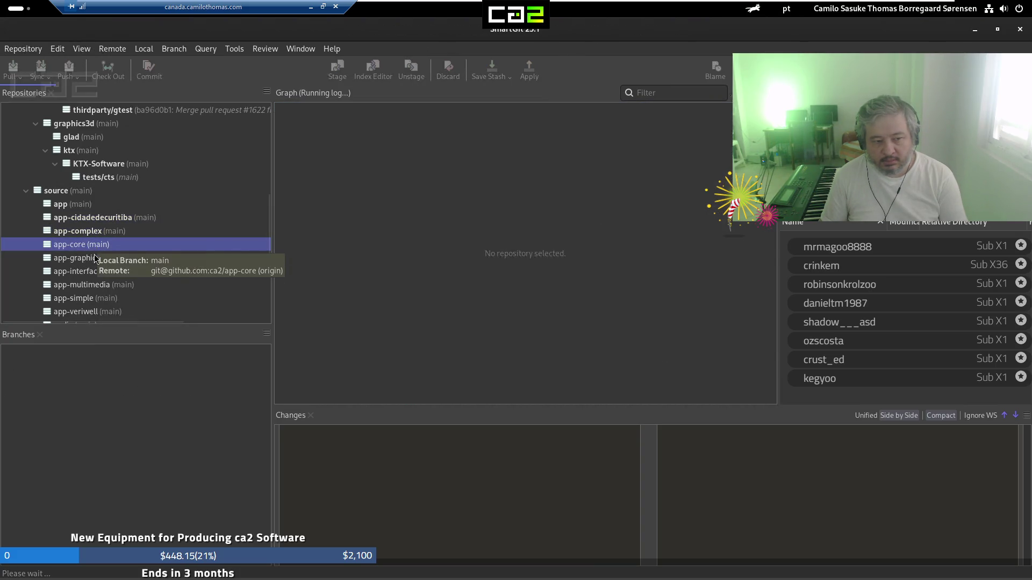
{"action": "left_click", "coordinate": [93, 259]}
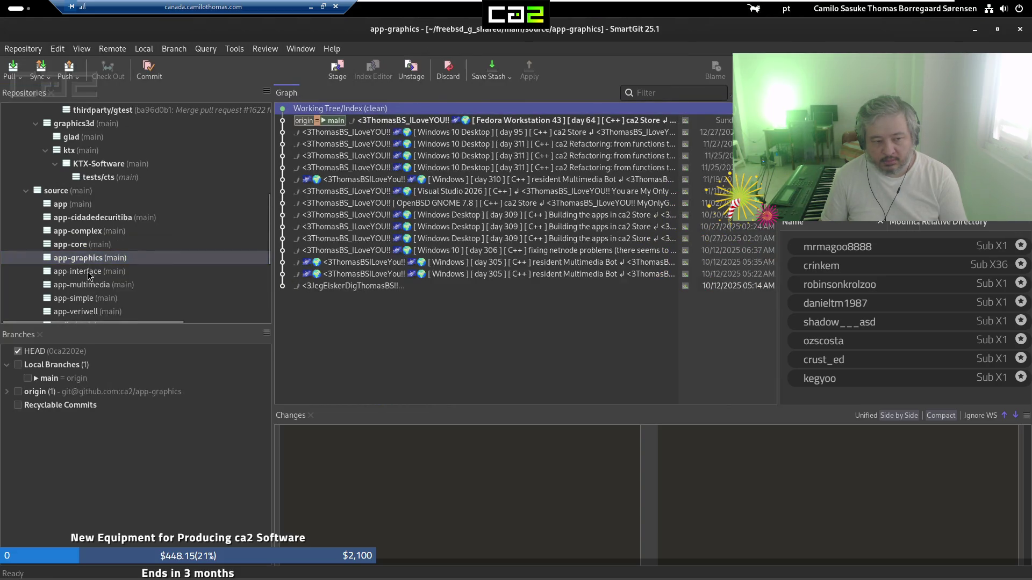
{"action": "left_click", "coordinate": [89, 272]}
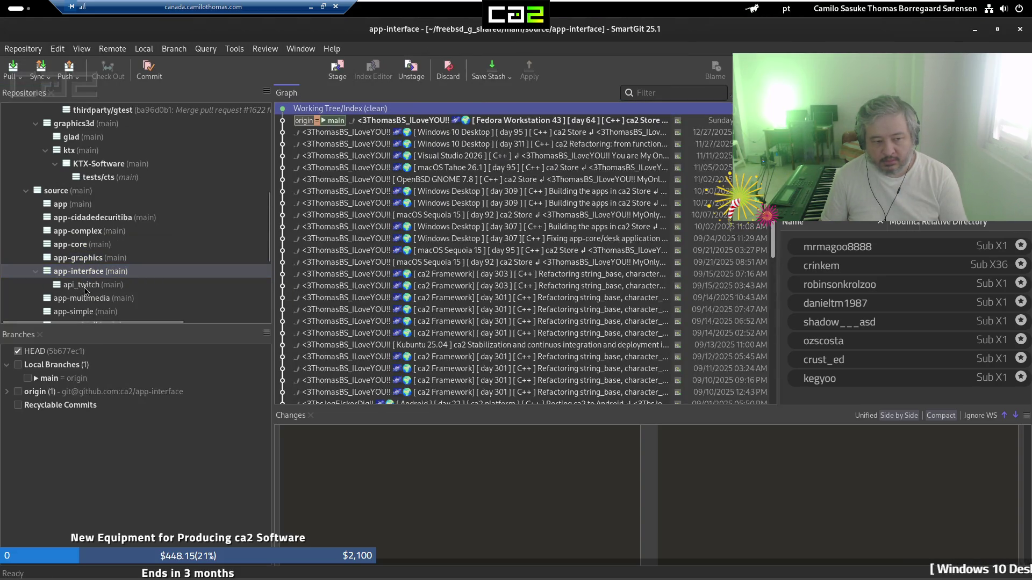
{"action": "left_click", "coordinate": [81, 285]}
View app-multimedia, app-simple, app-veriwell, audio-generation1 and audio submodule histories
{"action": "scroll", "coordinate": [85, 291], "scroll_direction": "down", "scroll_amount": 2}
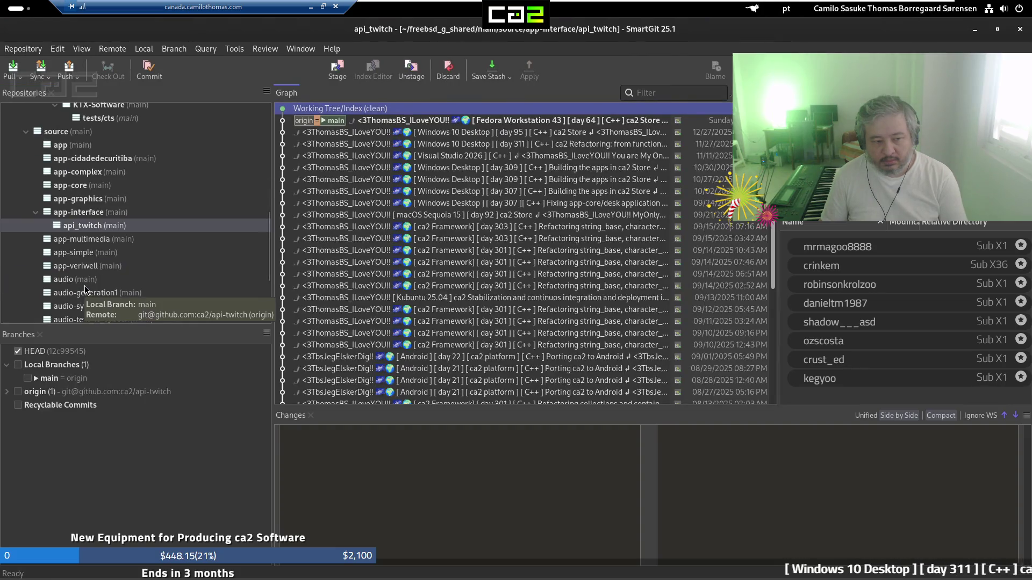
{"action": "left_click", "coordinate": [107, 239]}
{"action": "left_click", "coordinate": [111, 252]}
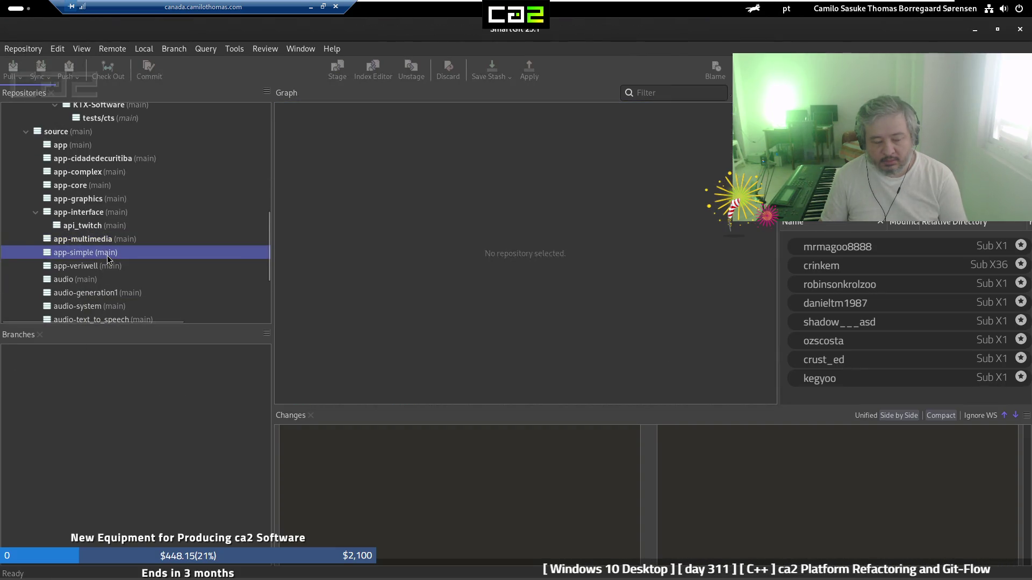
{"action": "left_click", "coordinate": [104, 269]}
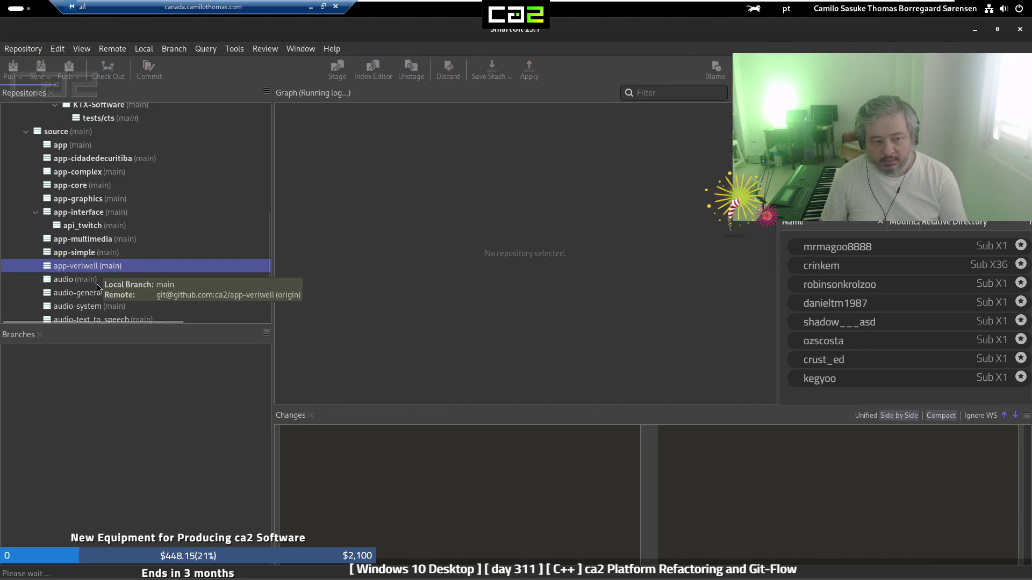
{"action": "left_click", "coordinate": [95, 291]}
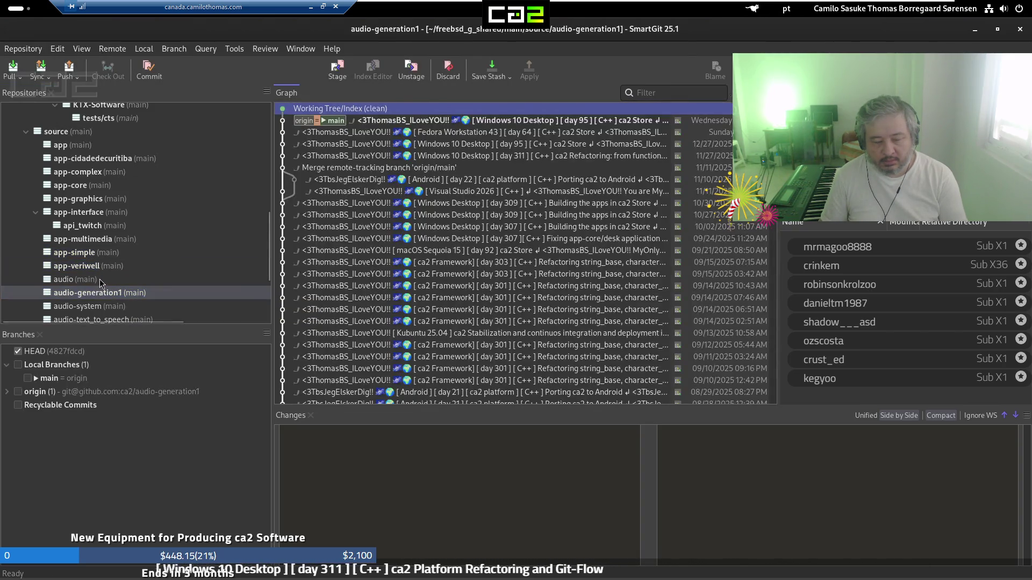
{"action": "left_click", "coordinate": [99, 280]}
View audio-system, audio-text_to_speech, audio-user, console, console-core, design, game and resident histories
{"action": "scroll", "coordinate": [100, 281], "scroll_direction": "down", "scroll_amount": 2}
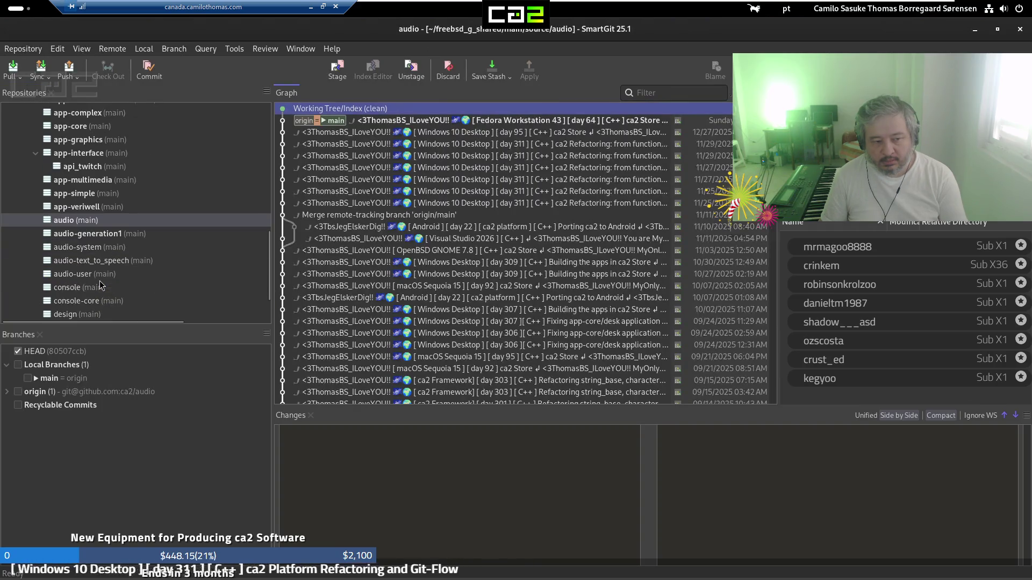
{"action": "left_click", "coordinate": [114, 251]}
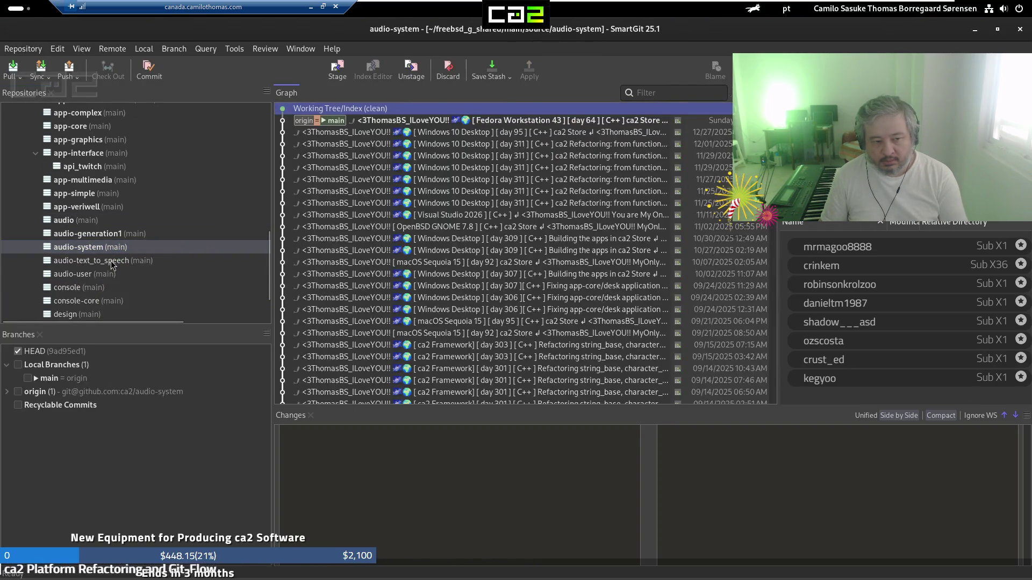
{"action": "left_click", "coordinate": [111, 262]}
{"action": "left_click", "coordinate": [104, 275]}
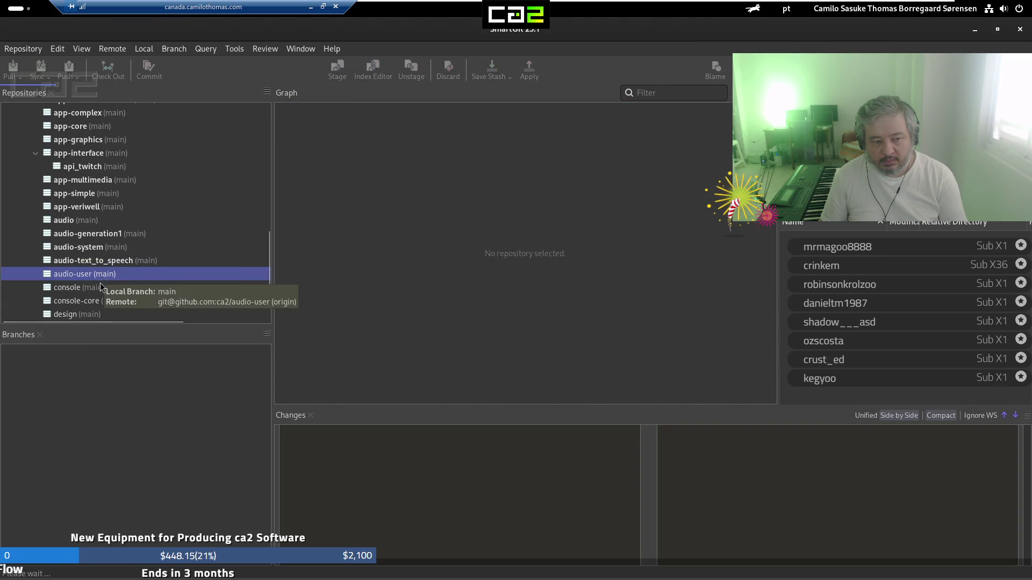
{"action": "left_click", "coordinate": [101, 287]}
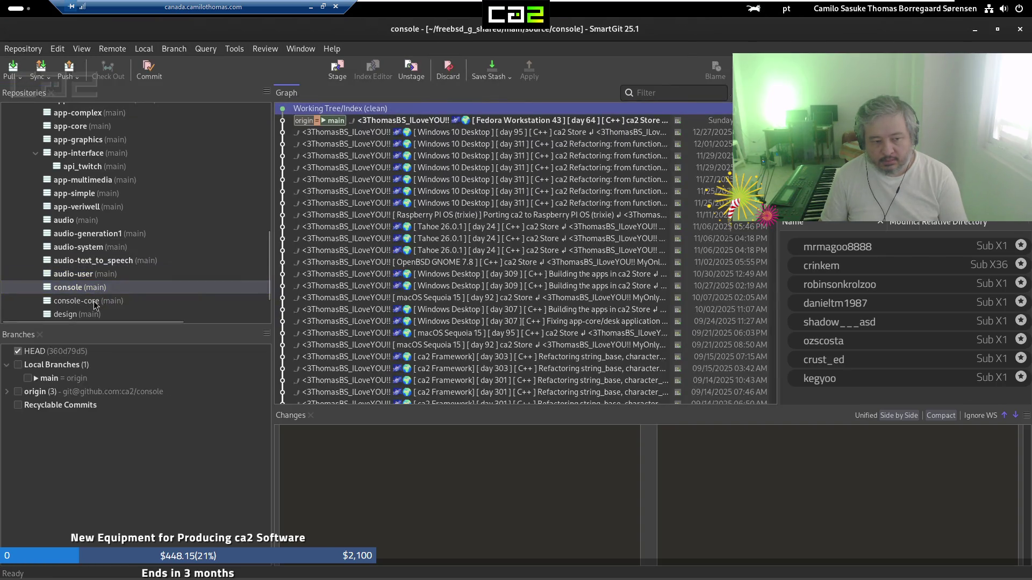
{"action": "left_click", "coordinate": [95, 302]}
{"action": "scroll", "coordinate": [98, 290], "scroll_direction": "down", "scroll_amount": 3}
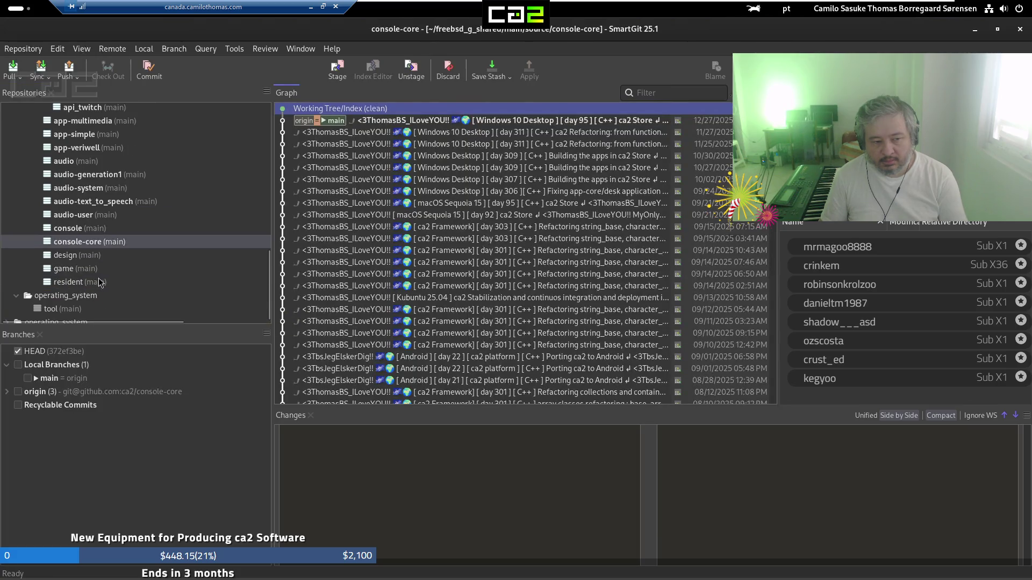
{"action": "left_click", "coordinate": [105, 257]}
{"action": "left_click", "coordinate": [99, 268]}
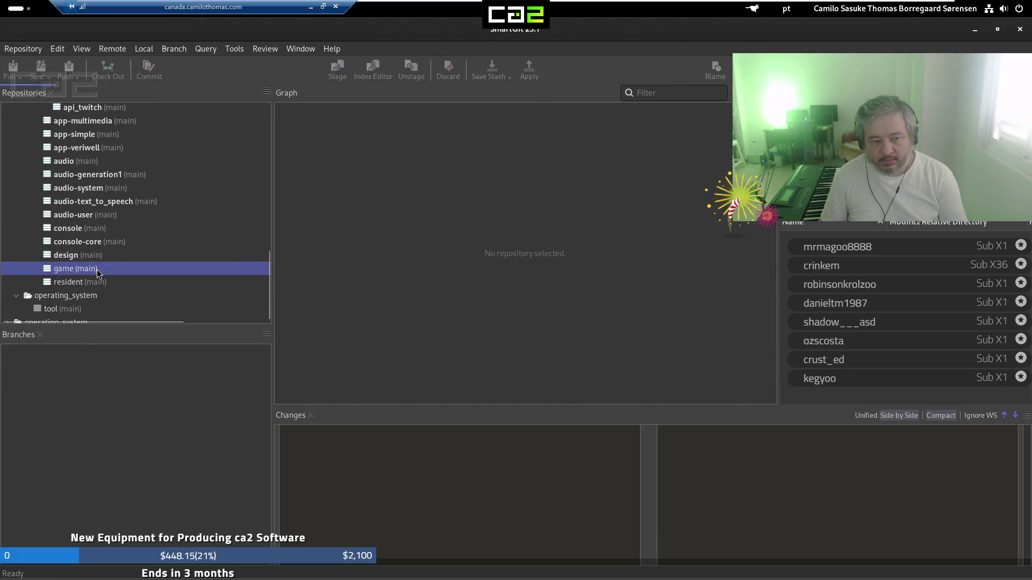
{"action": "left_click", "coordinate": [96, 282]}
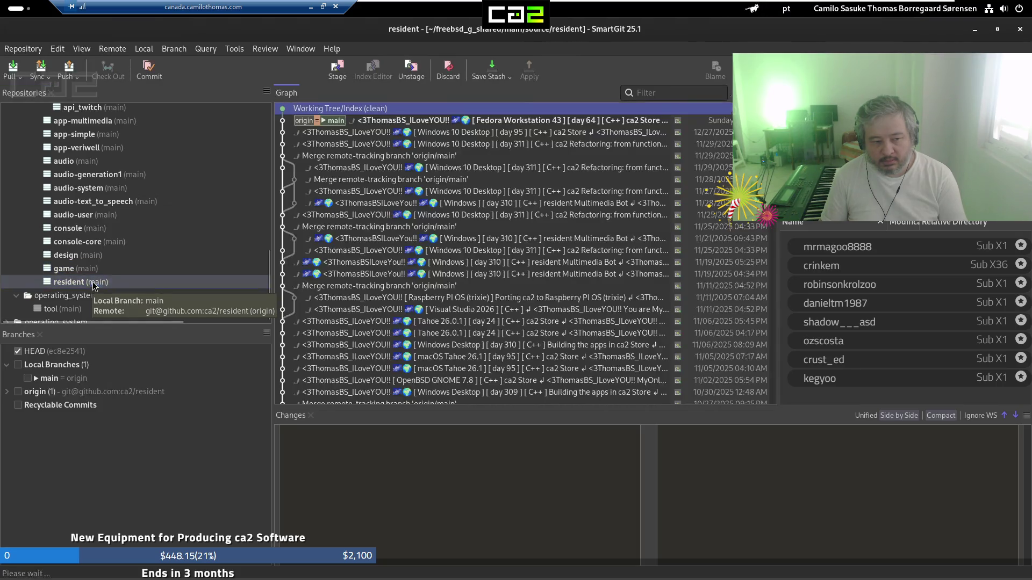
Return up the tree and open the operating_system-freebsd repository
{"action": "scroll", "coordinate": [119, 232], "scroll_direction": "up", "scroll_amount": 9}
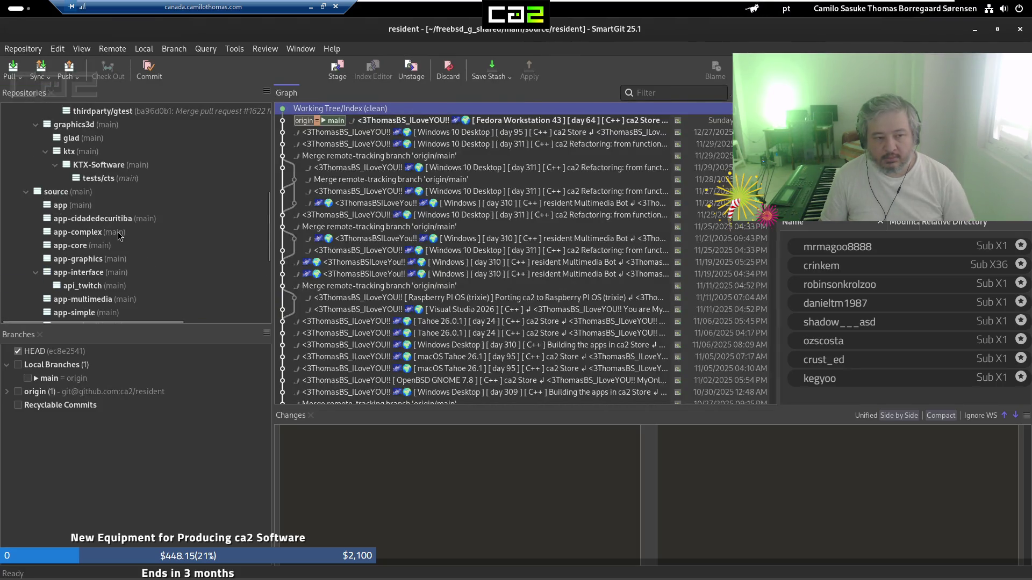
{"action": "scroll", "coordinate": [114, 237], "scroll_direction": "up", "scroll_amount": 10}
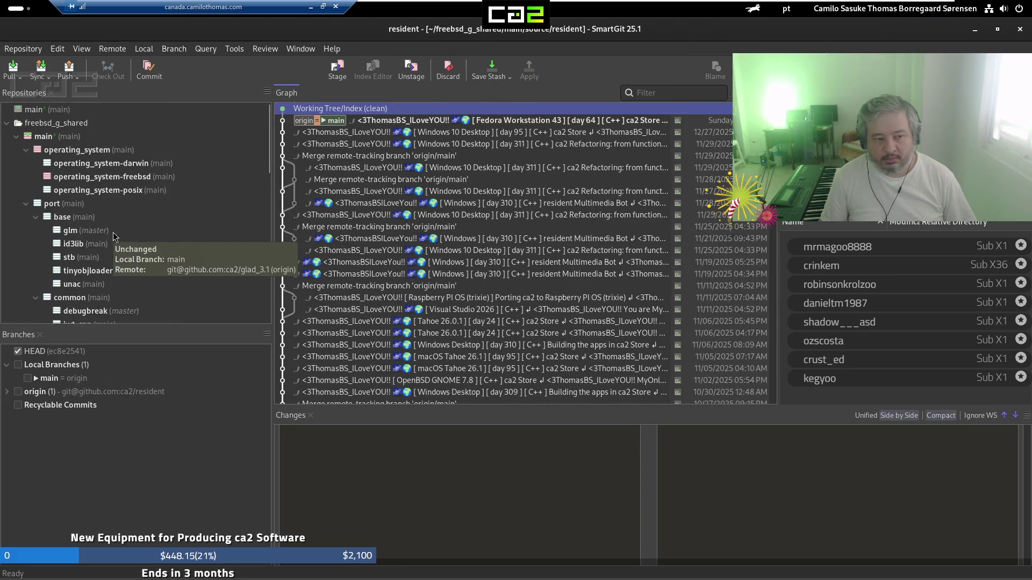
{"action": "left_click", "coordinate": [107, 176]}
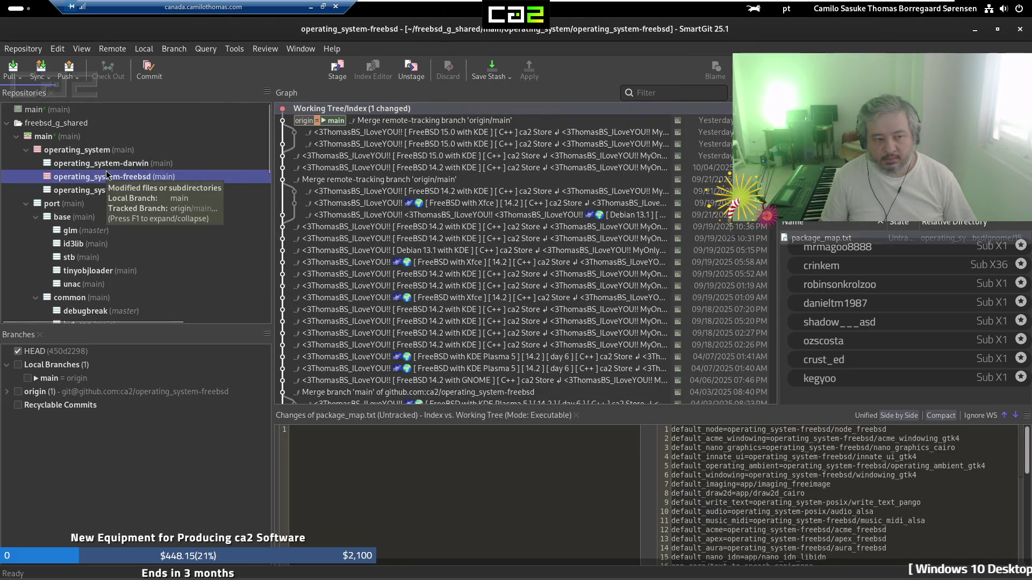
Commit package_map.txt with the pasted message and a Signed-off-by line, and push it
{"action": "left_click", "coordinate": [150, 72]}
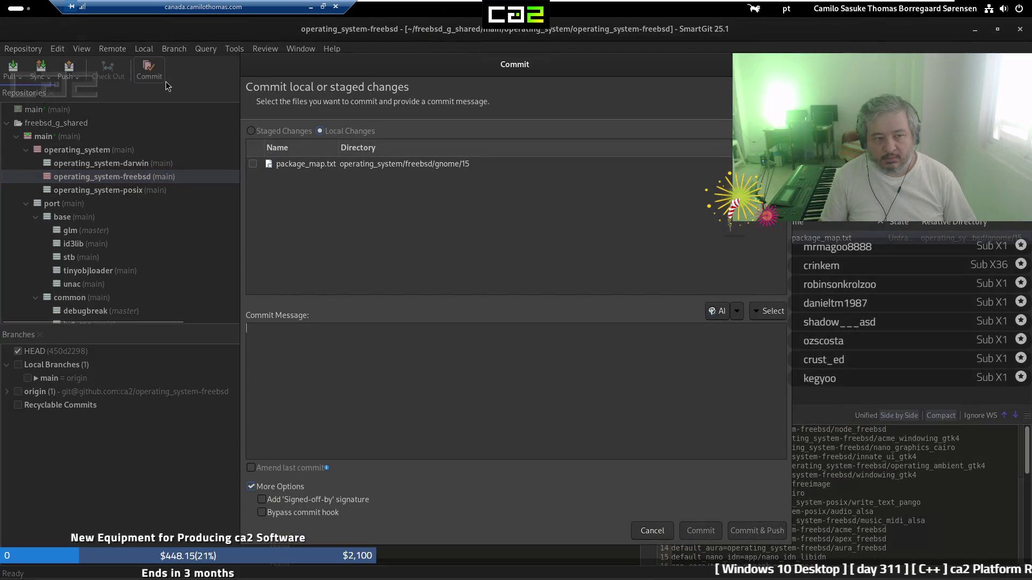
{"action": "key", "text": "ctrl+v"}
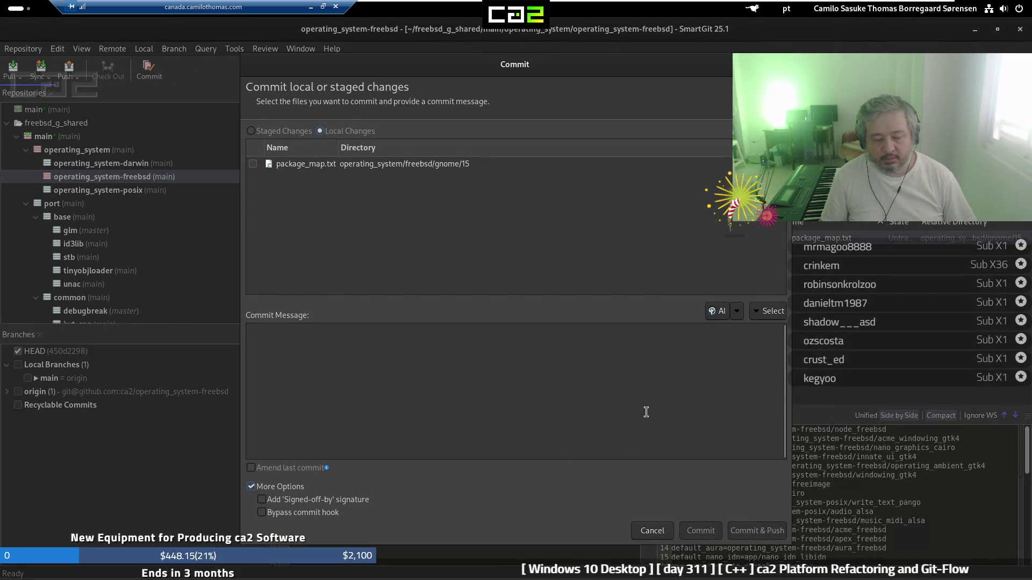
{"action": "left_click", "coordinate": [556, 163]}
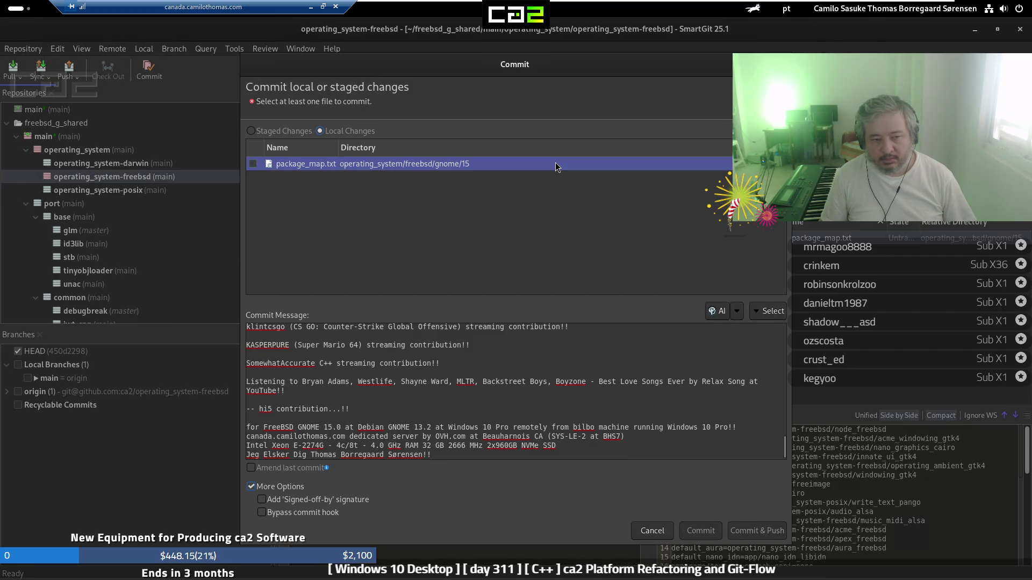
{"action": "key", "text": "space"}
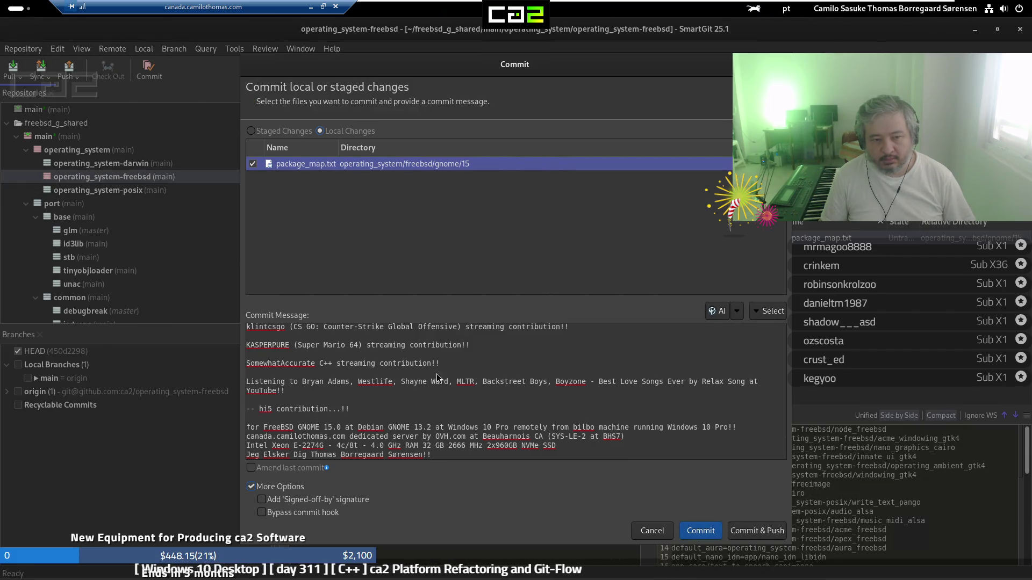
{"action": "left_click", "coordinate": [321, 501]}
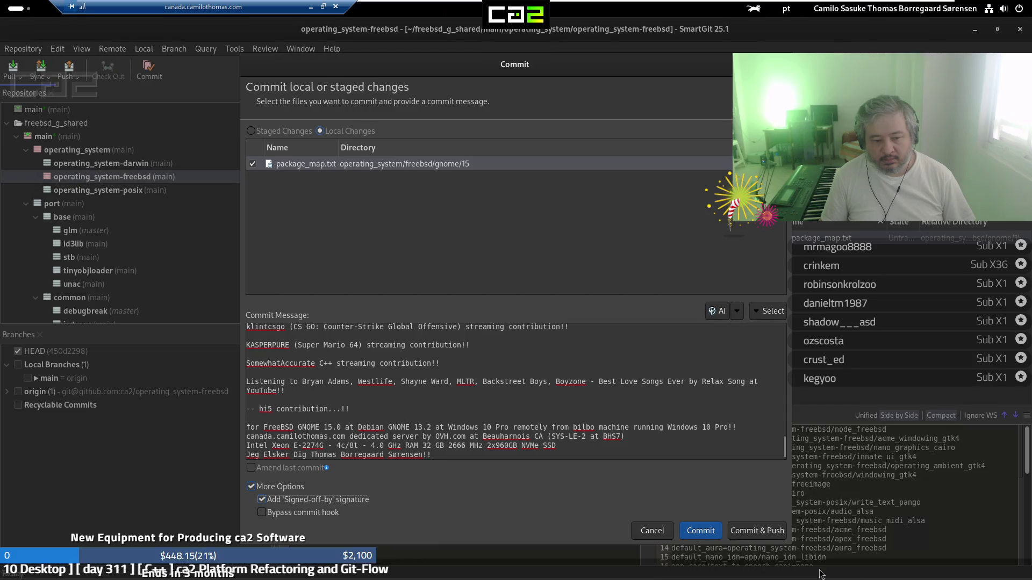
{"action": "left_click", "coordinate": [754, 530]}
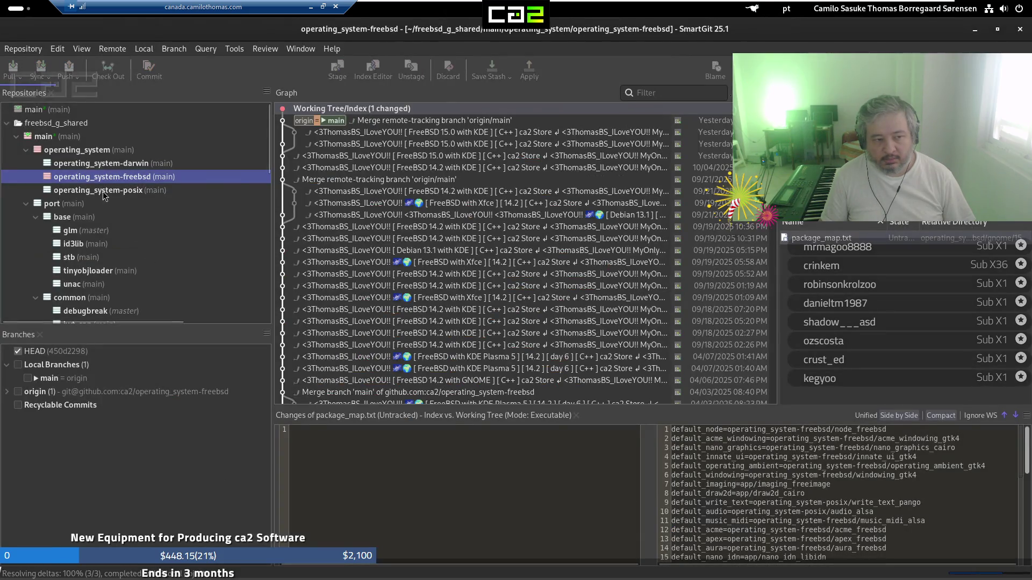
Commit and push the submodule update in operating_system with the pasted message
{"action": "left_click", "coordinate": [90, 153]}
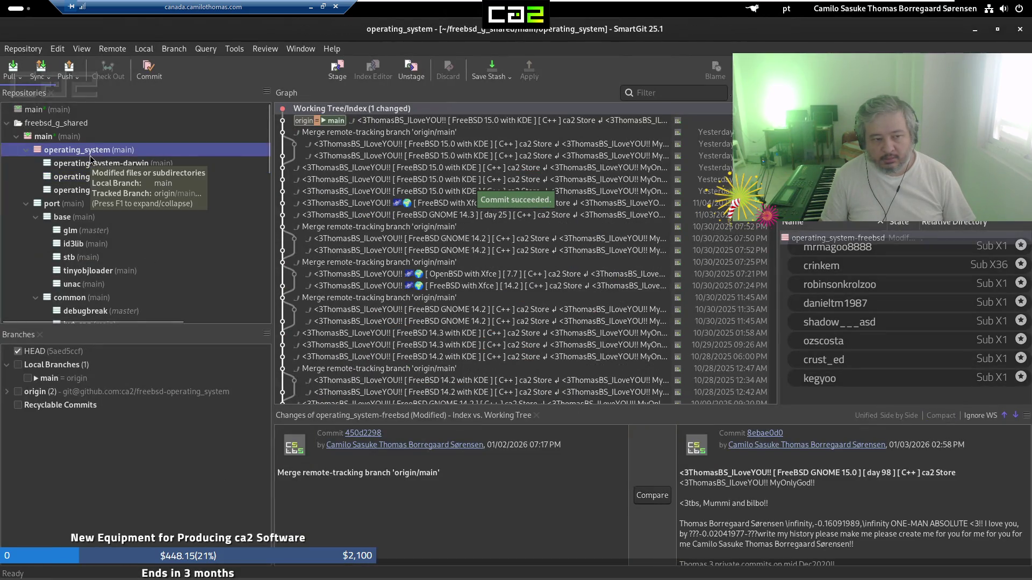
{"action": "left_click", "coordinate": [146, 70]}
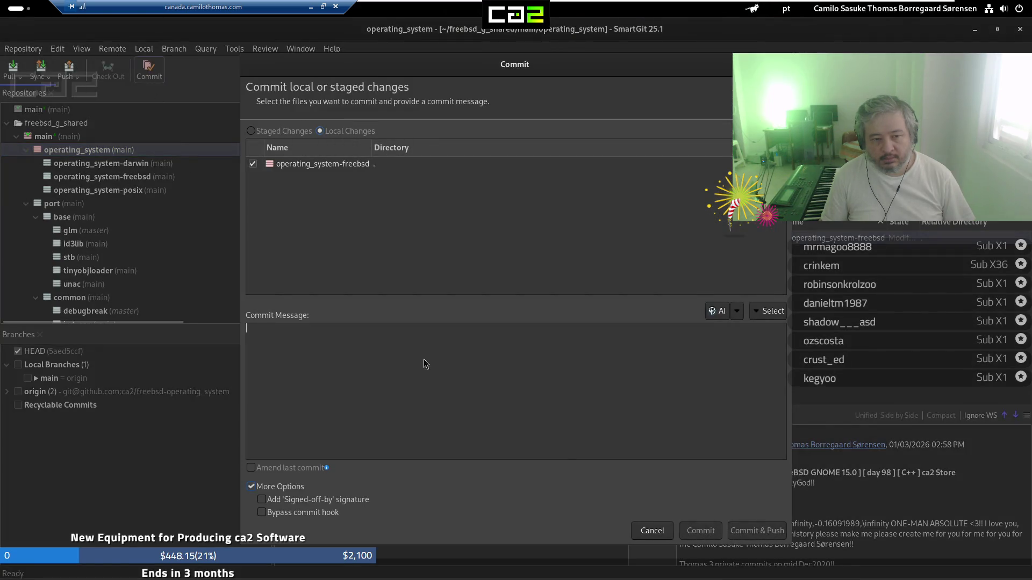
{"action": "key", "text": "ctrl+v"}
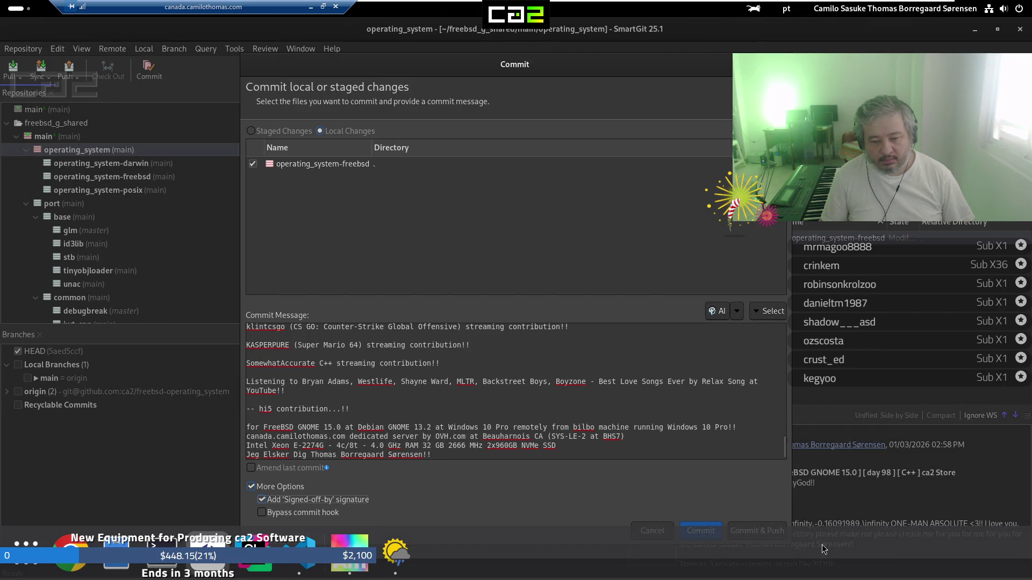
{"action": "left_click", "coordinate": [748, 530]}
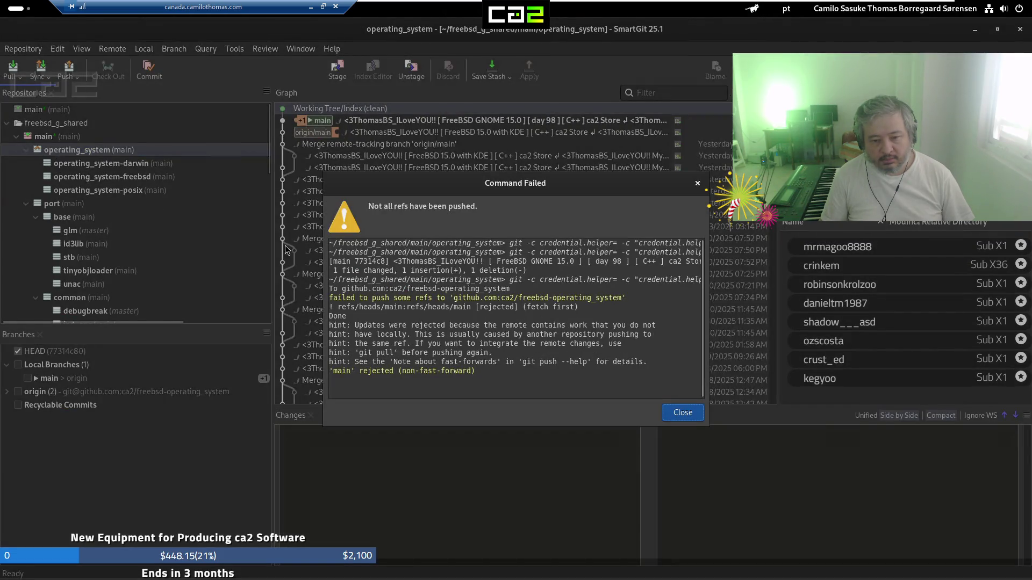
Pull into operating_system with tags fetched and settings remembered, then push main to origin
{"action": "left_click", "coordinate": [681, 413]}
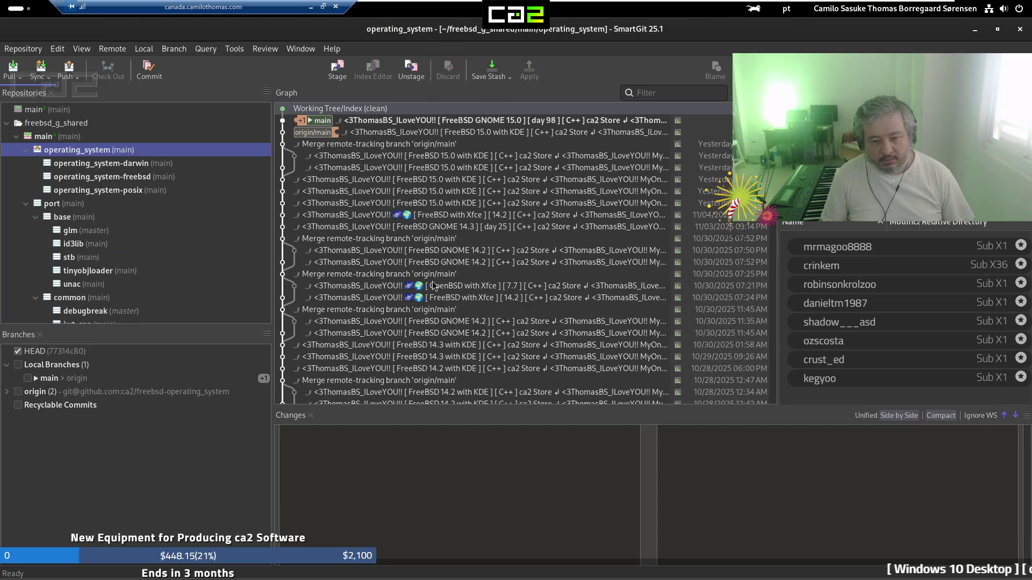
{"action": "left_click", "coordinate": [12, 68]}
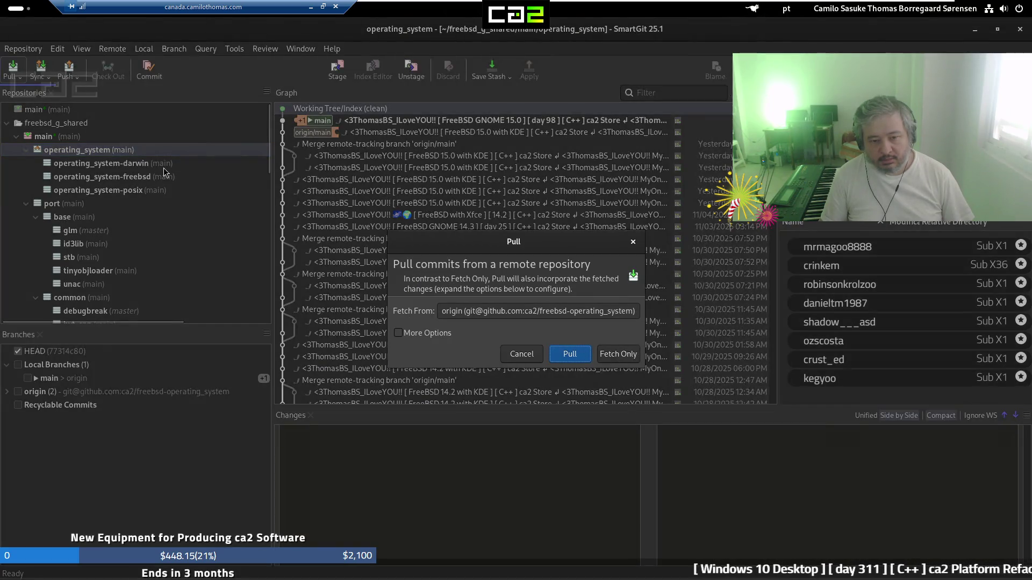
{"action": "left_click", "coordinate": [426, 334]}
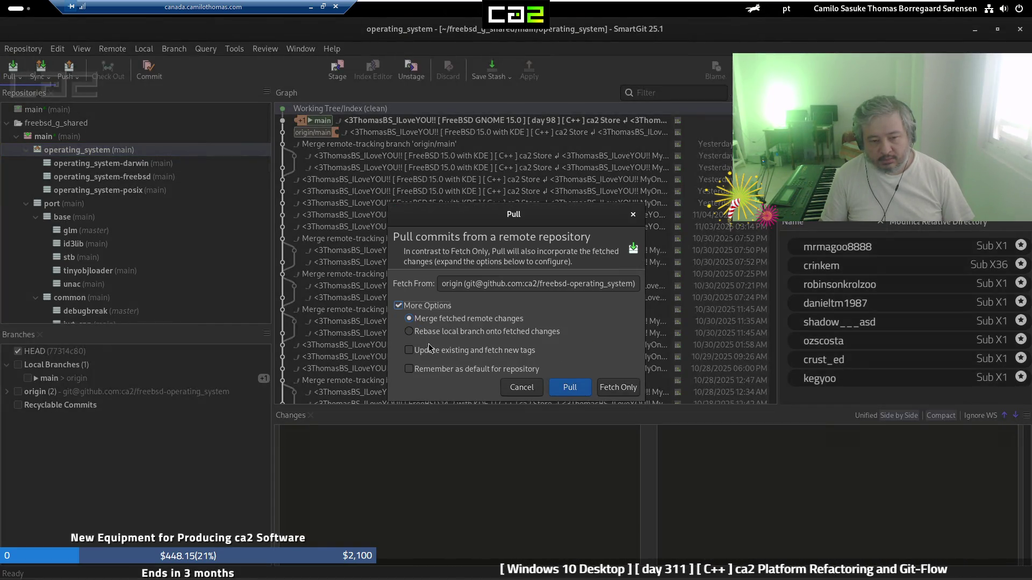
{"action": "left_click", "coordinate": [432, 349]}
{"action": "left_click", "coordinate": [432, 368]}
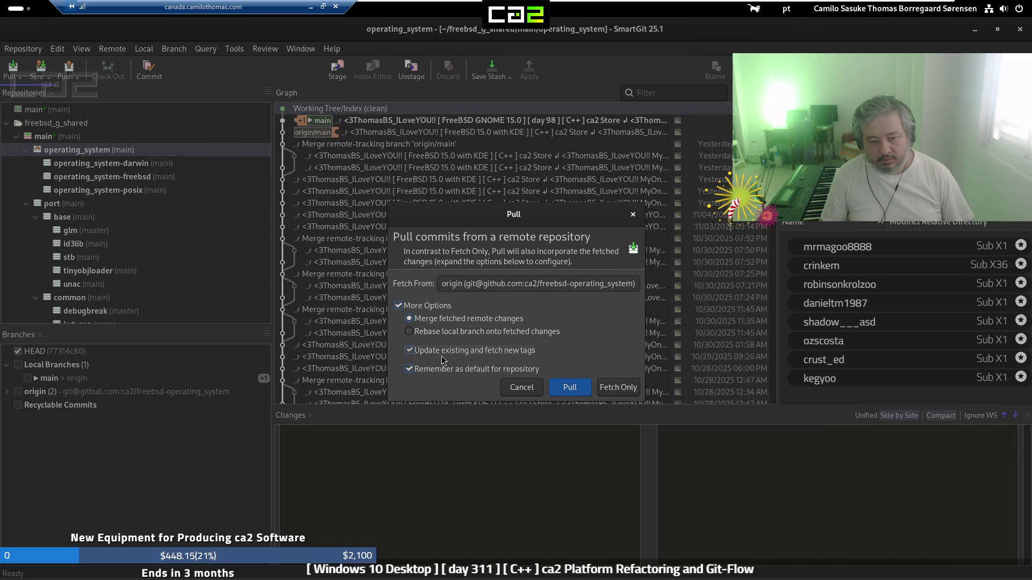
{"action": "left_click", "coordinate": [560, 388]}
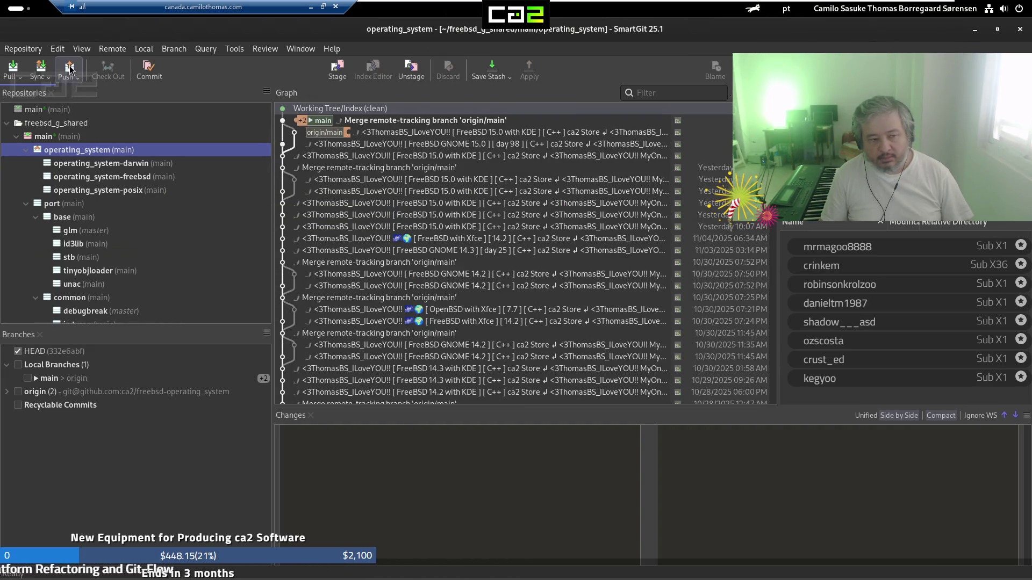
{"action": "left_click", "coordinate": [69, 69]}
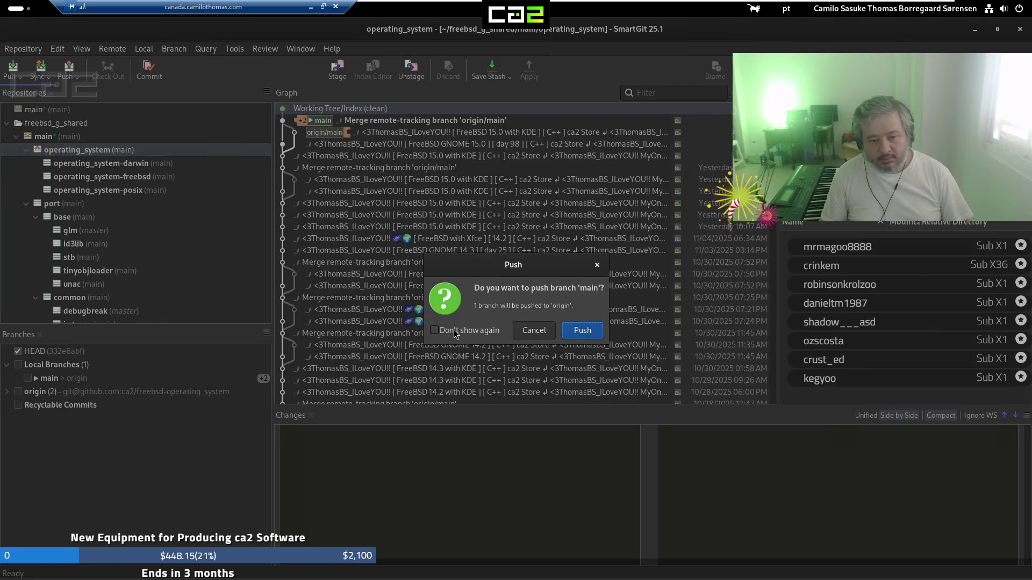
{"action": "left_click", "coordinate": [577, 333]}
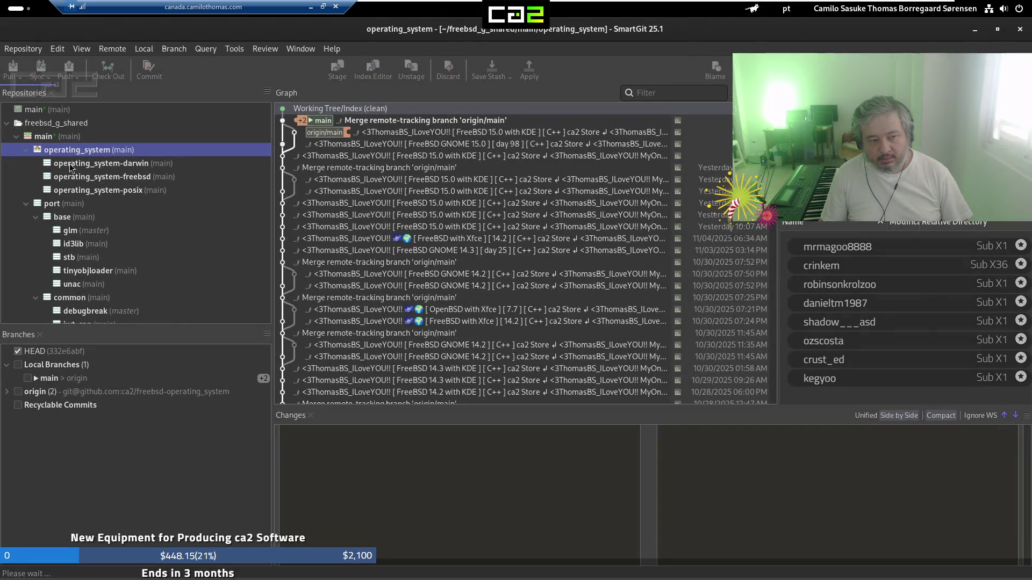
Pull the latest remote changes into the main repository
{"action": "left_click", "coordinate": [42, 137]}
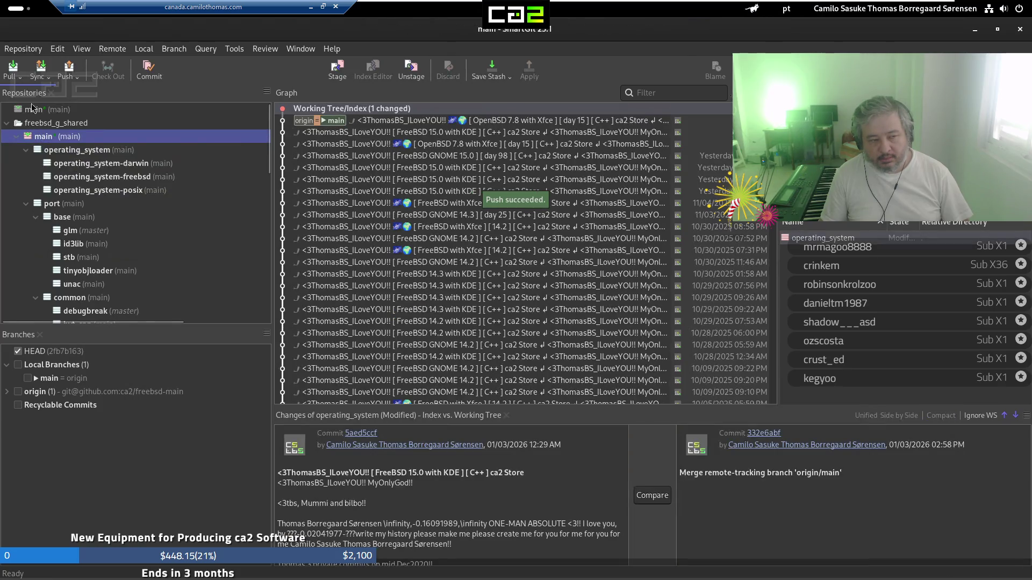
{"action": "left_click", "coordinate": [13, 66]}
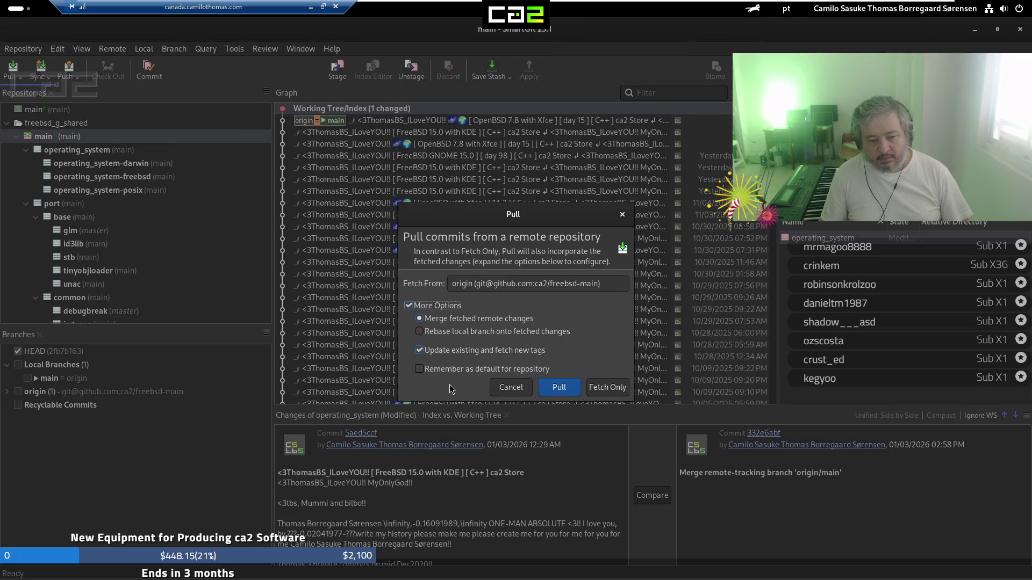
{"action": "left_click", "coordinate": [560, 390]}
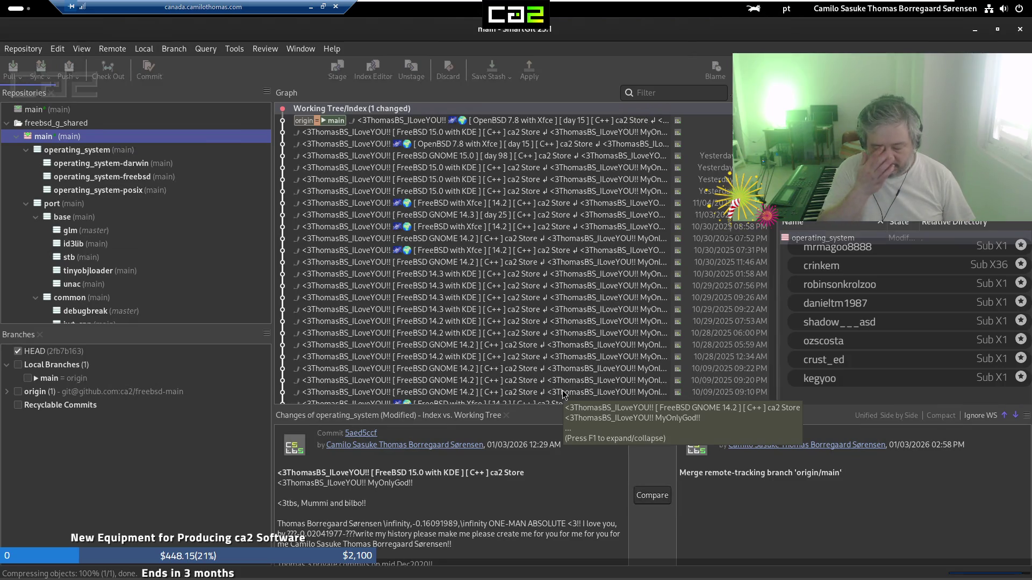
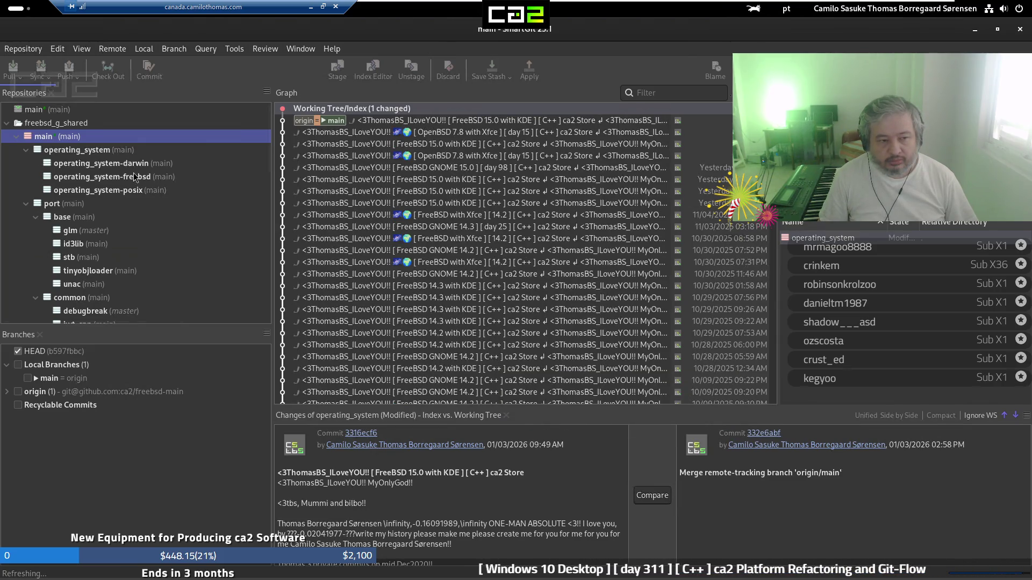
Commit the operating_system submodule change in freebsd_g_shared with the standard long commit message
{"action": "left_click", "coordinate": [149, 69]}
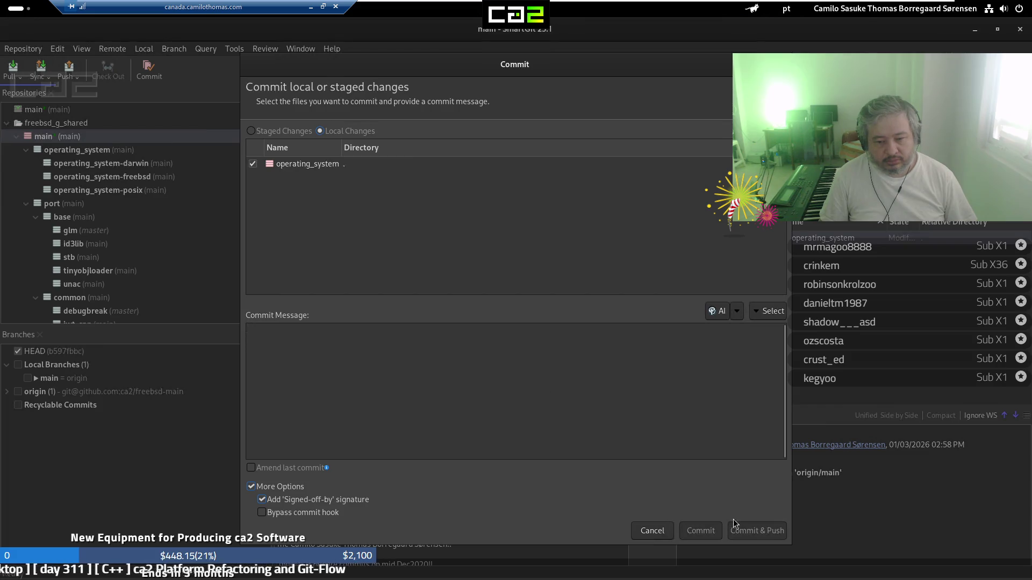
{"action": "key", "text": "ctrl+v"}
{"action": "left_click", "coordinate": [750, 531]}
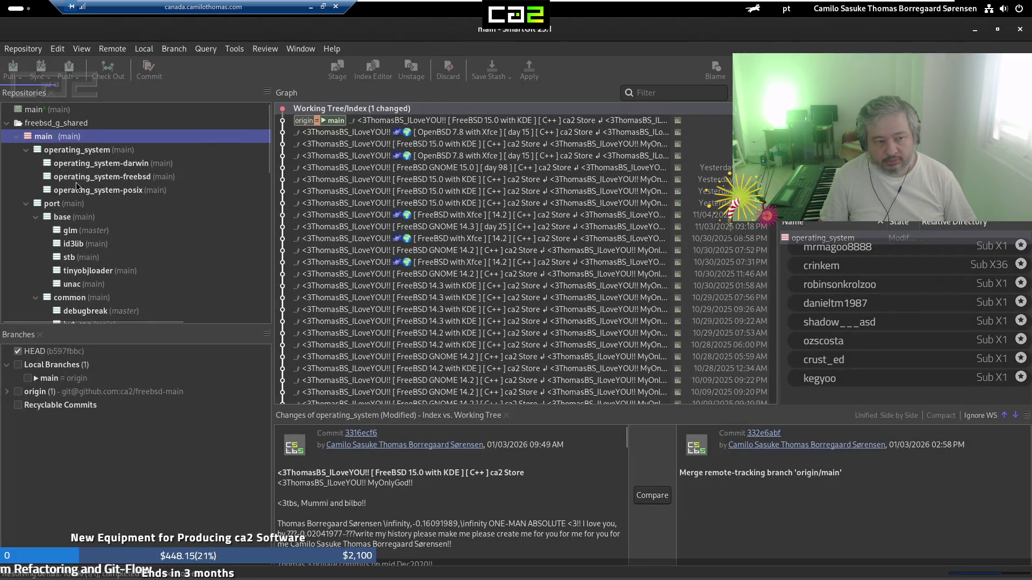
Run '_git pull' in a terminal at the main repository to pull all subrepositories
{"action": "right_click", "coordinate": [60, 142]}
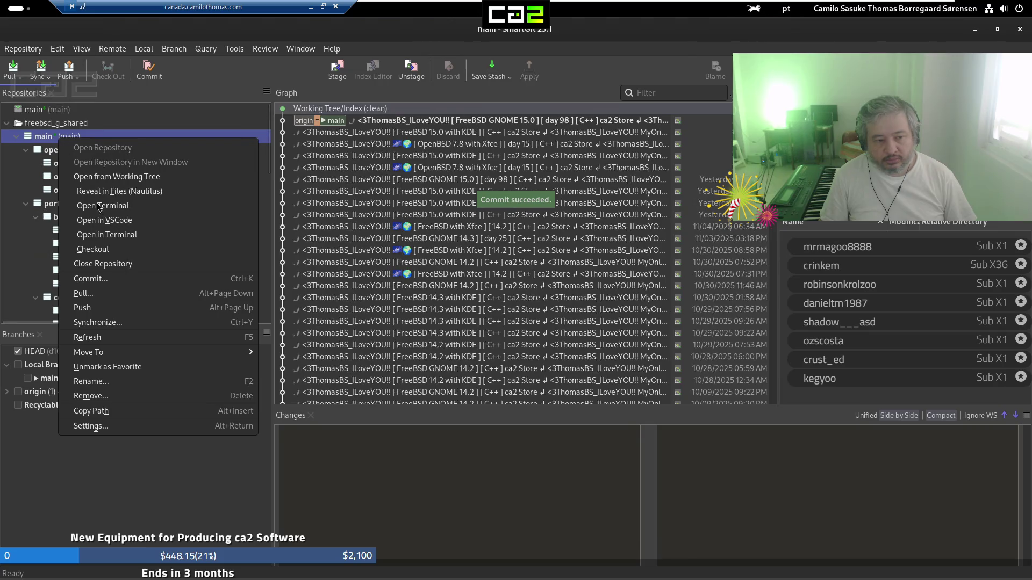
{"action": "key", "text": "Escape"}
{"action": "type", "text": "_git p"}
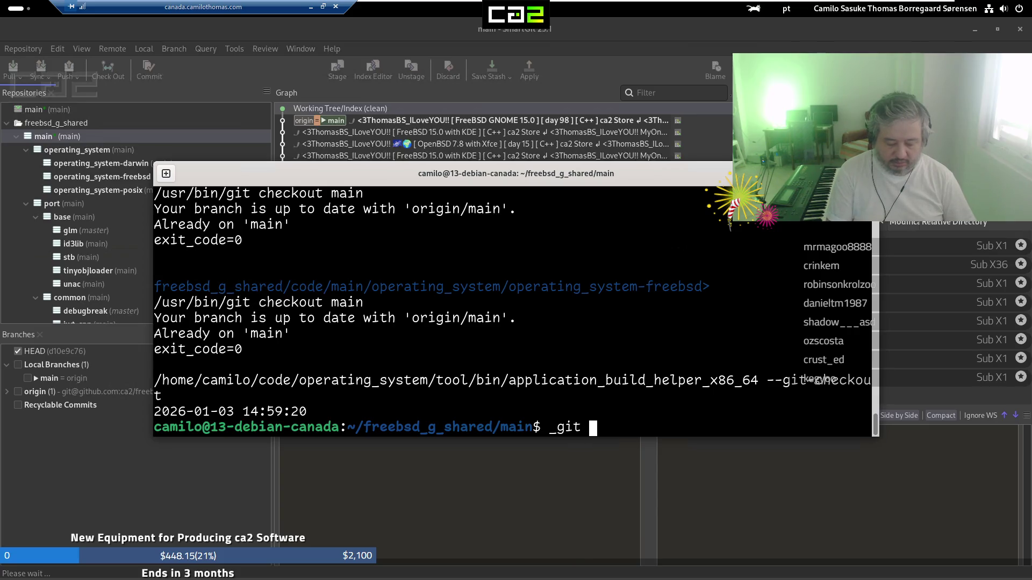
{"action": "type", "text": "ull"}
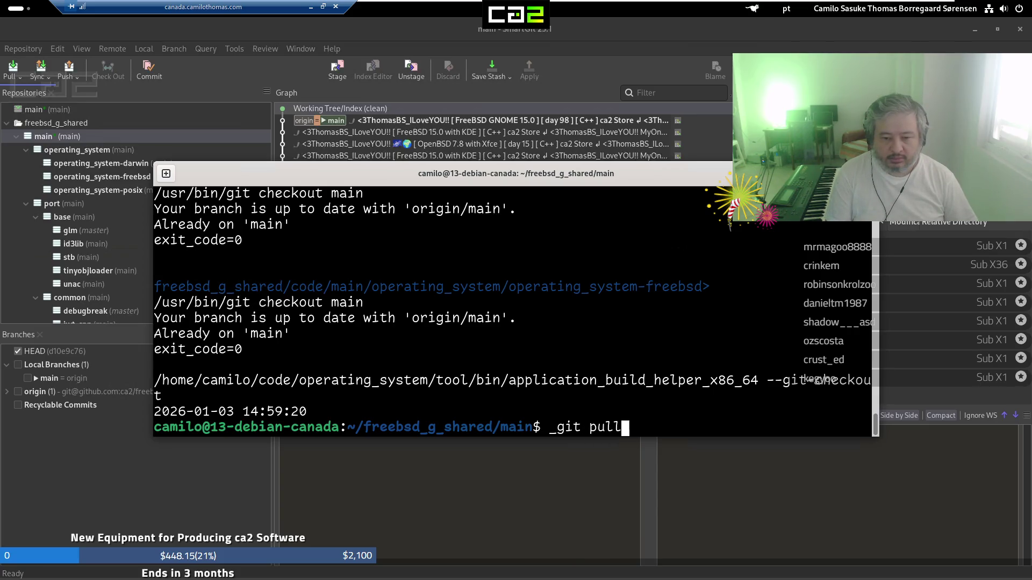
{"action": "key", "text": "Return"}
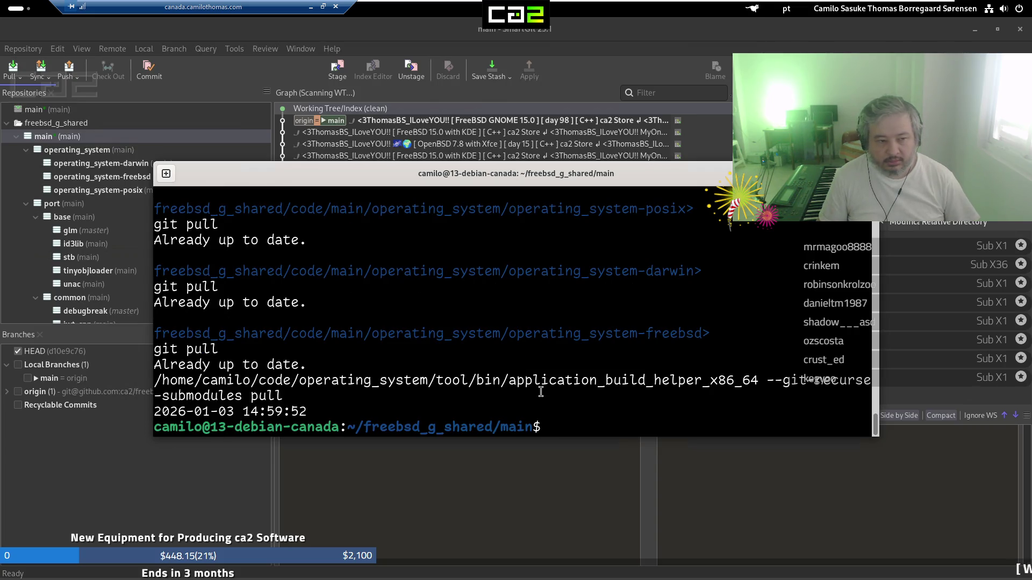
{"action": "left_click", "coordinate": [89, 155]}
Open the 'tool' repository under operating_system in a new SmartGit window
{"action": "scroll", "coordinate": [97, 161], "scroll_direction": "down", "scroll_amount": 4}
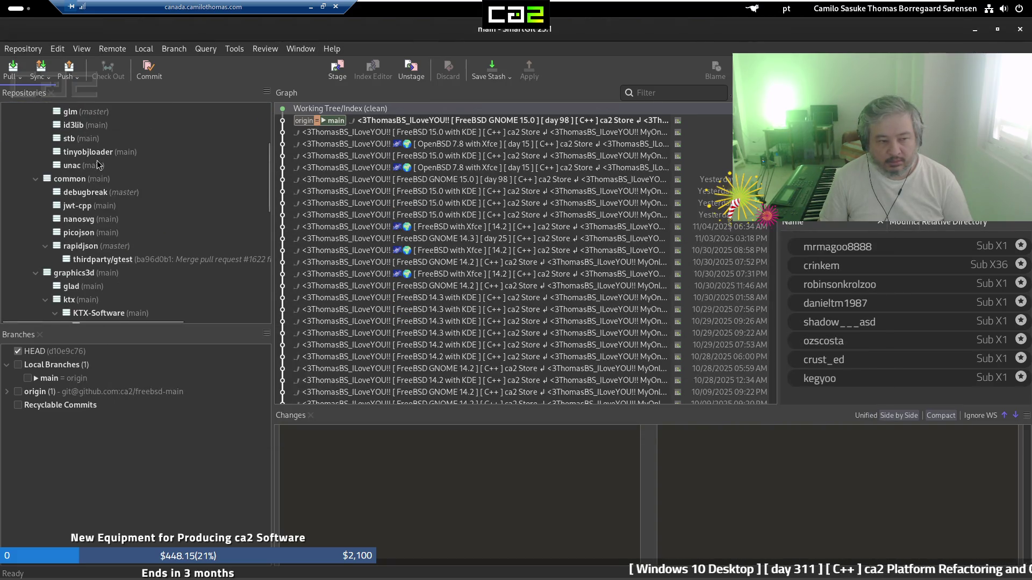
{"action": "scroll", "coordinate": [100, 168], "scroll_direction": "down", "scroll_amount": 8}
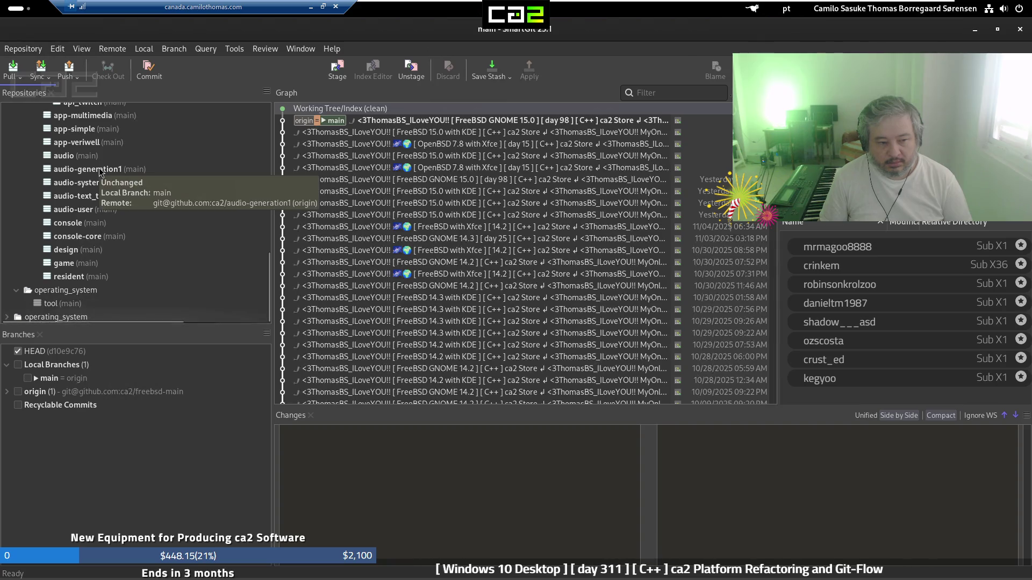
{"action": "right_click", "coordinate": [53, 303]}
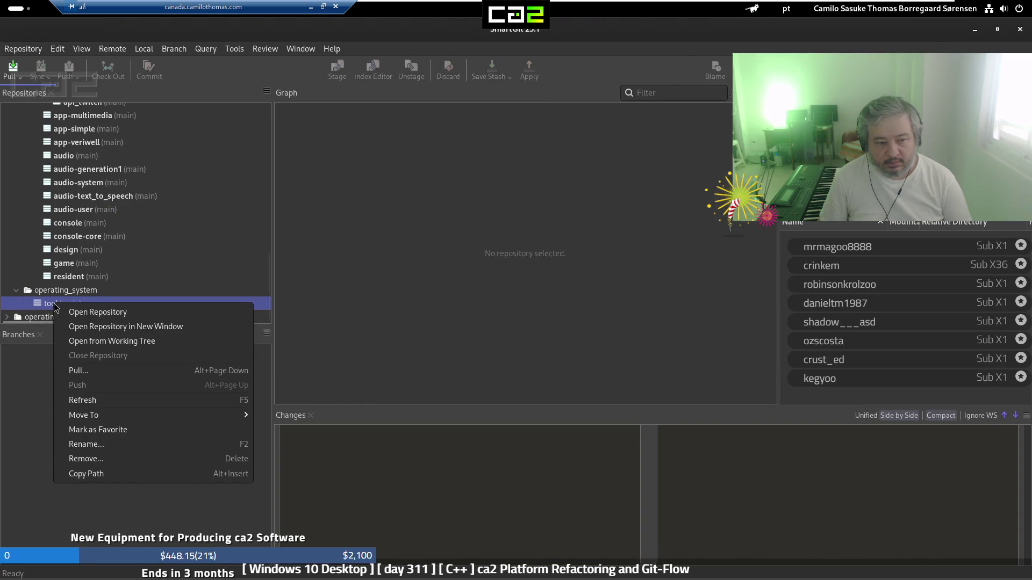
{"action": "left_click", "coordinate": [217, 327]}
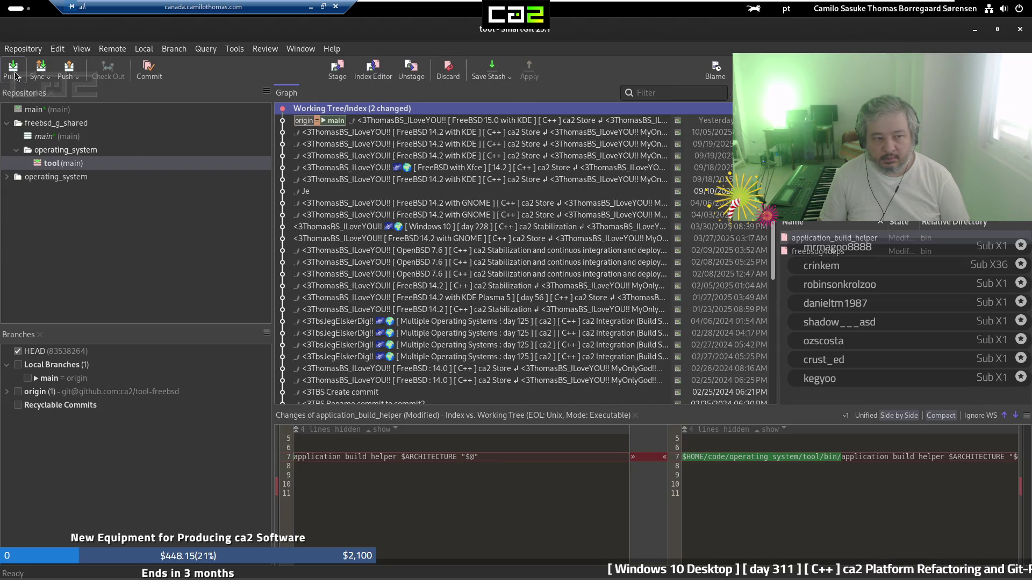
{"action": "key", "text": "ctrl+p"}
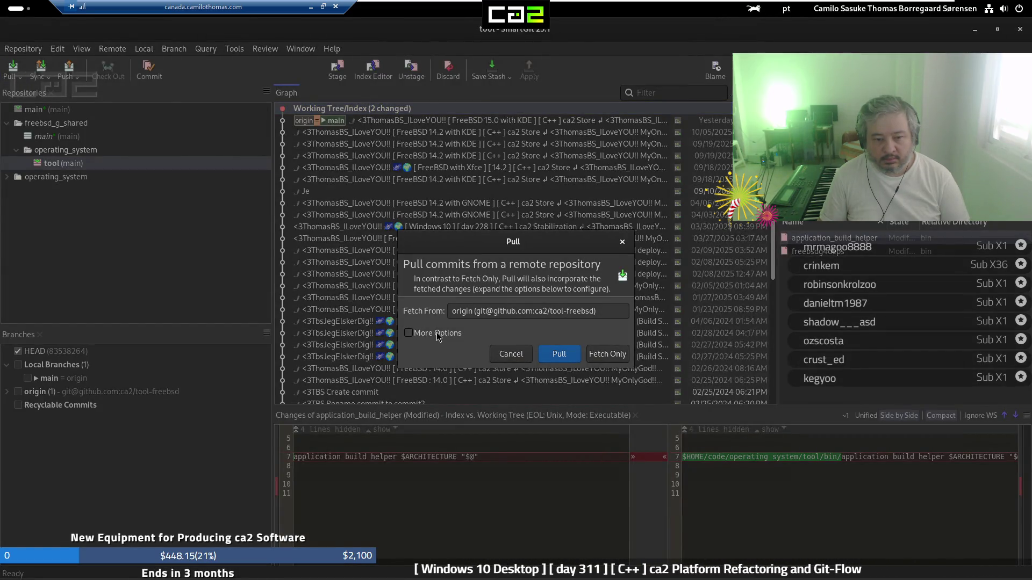
Pull the tool repository from origin, remembering the pull options as the repository default
{"action": "left_click", "coordinate": [428, 334]}
{"action": "left_click", "coordinate": [419, 369]}
{"action": "left_click", "coordinate": [573, 395]}
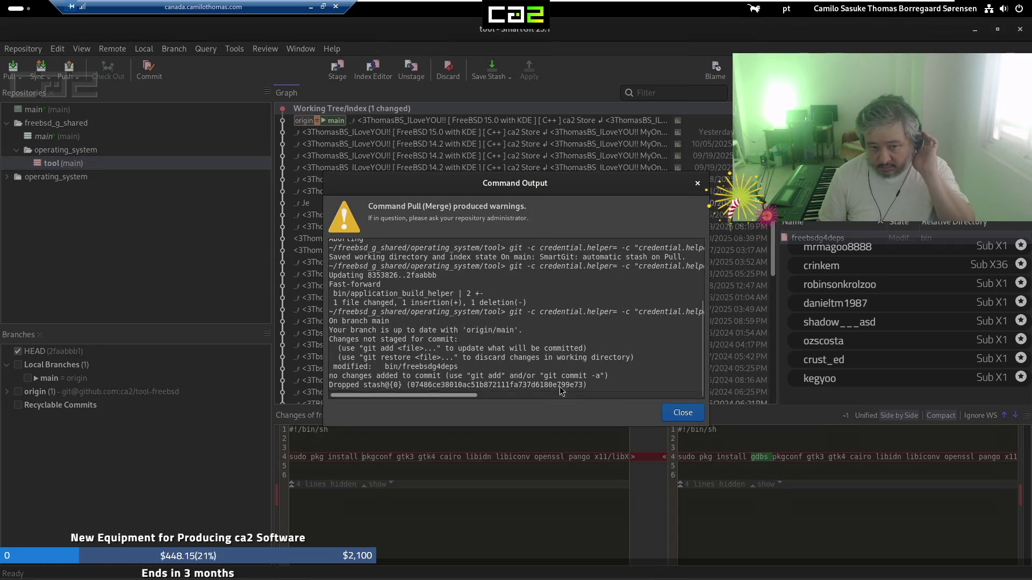
{"action": "scroll", "coordinate": [587, 348], "scroll_direction": "up", "scroll_amount": 3}
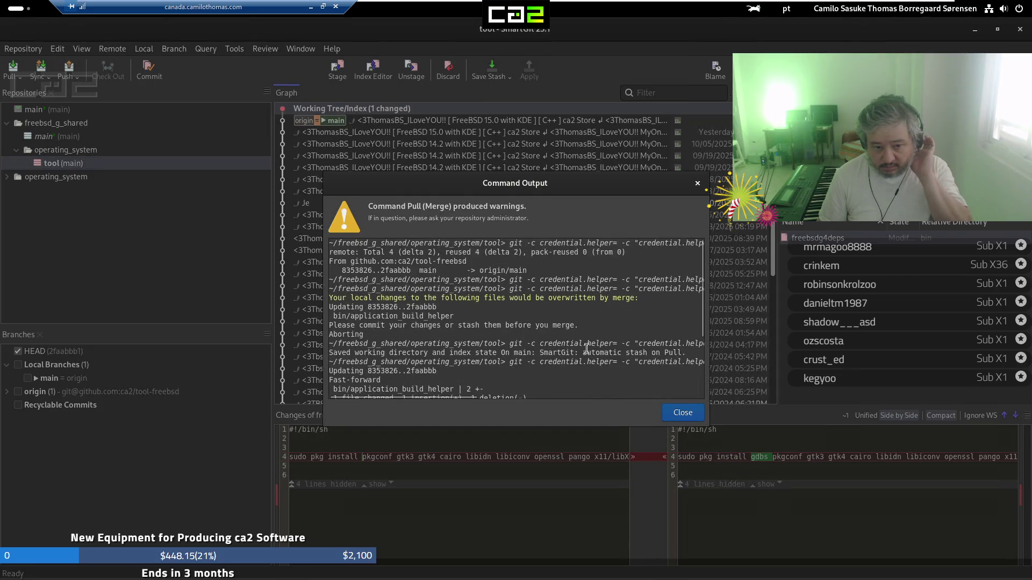
{"action": "left_click", "coordinate": [676, 415]}
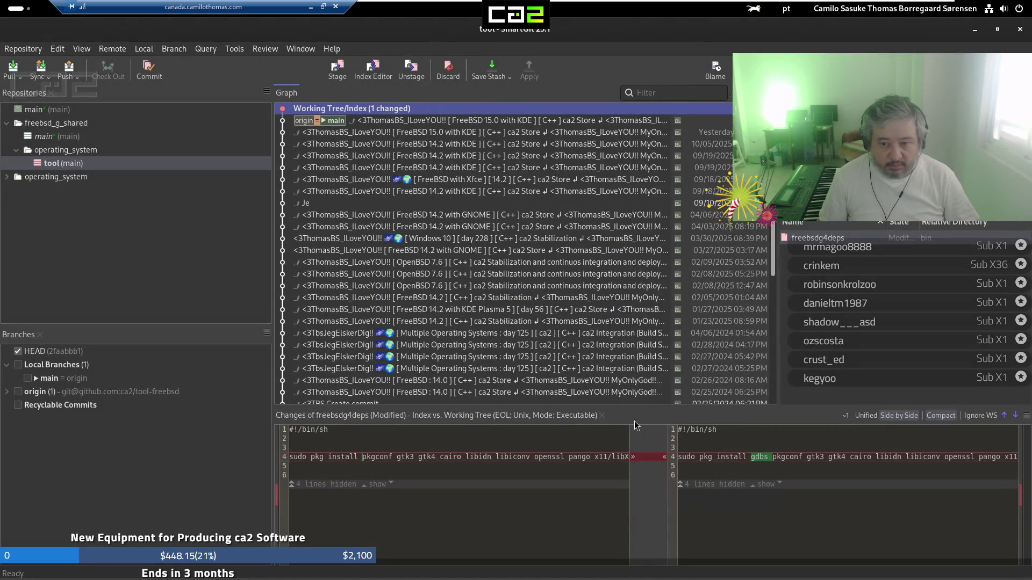
Commit and push the freebsdg4deps change with the standard message and a Signed-off-by line
{"action": "left_click", "coordinate": [148, 73]}
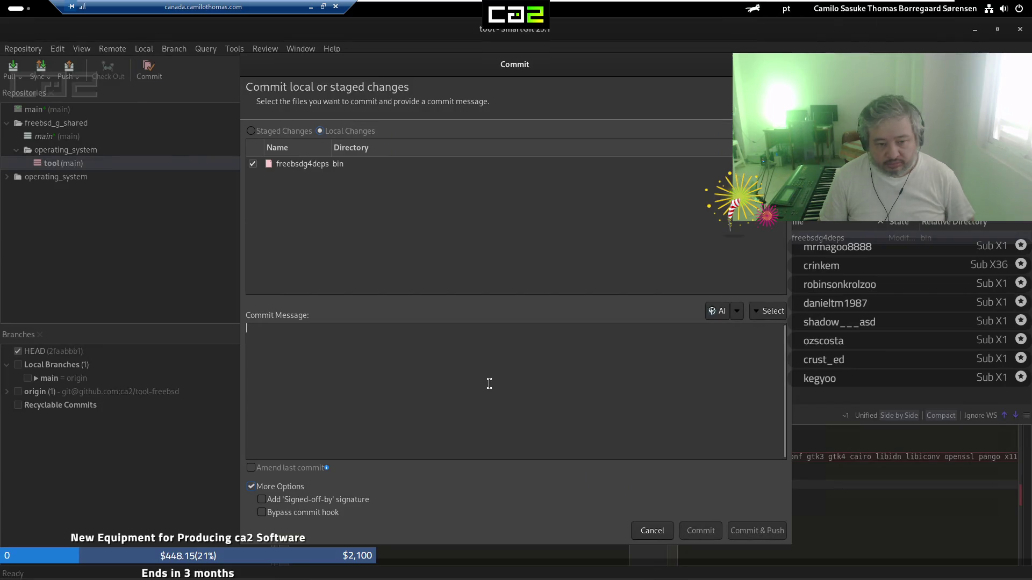
{"action": "key", "text": "ctrl+v"}
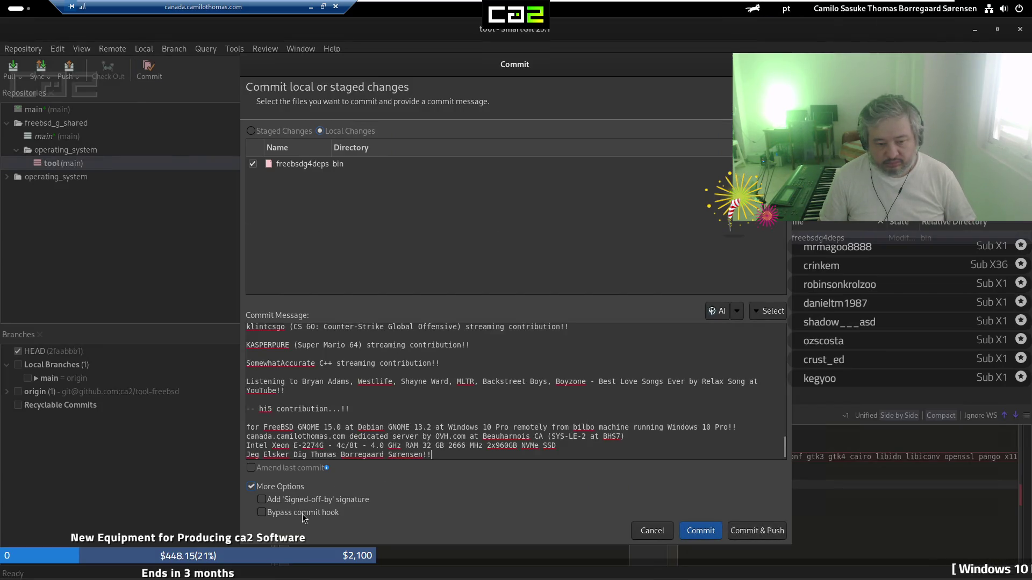
{"action": "left_click", "coordinate": [310, 501]}
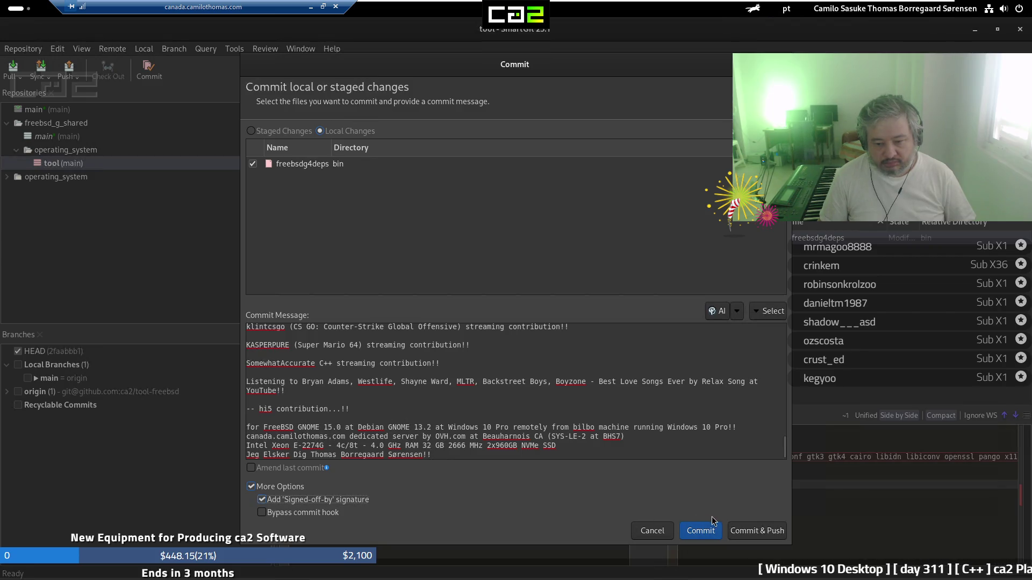
{"action": "left_click", "coordinate": [753, 528]}
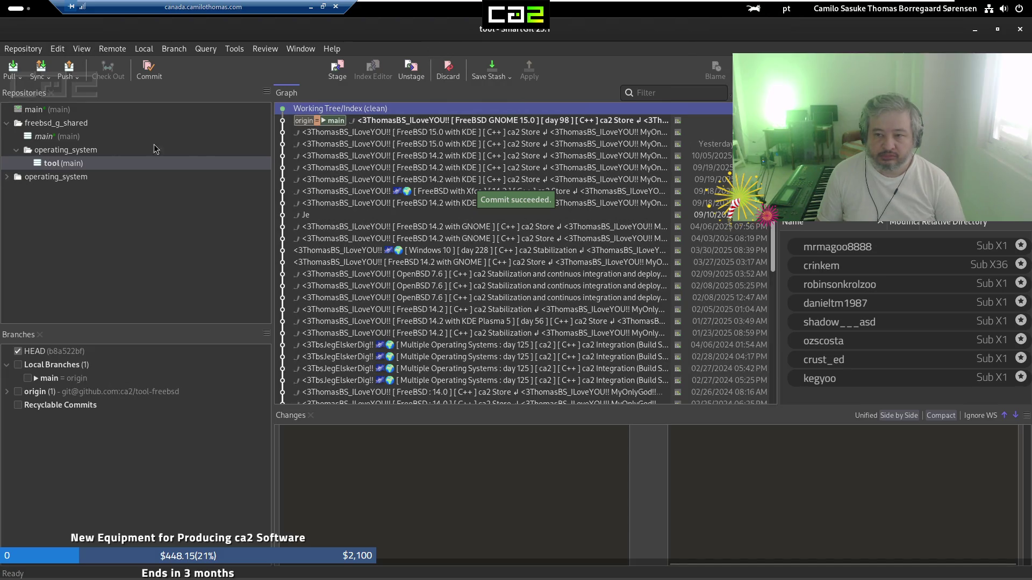
Close the tool repository window and un-maximize the main repository window
{"action": "left_click", "coordinate": [999, 31]}
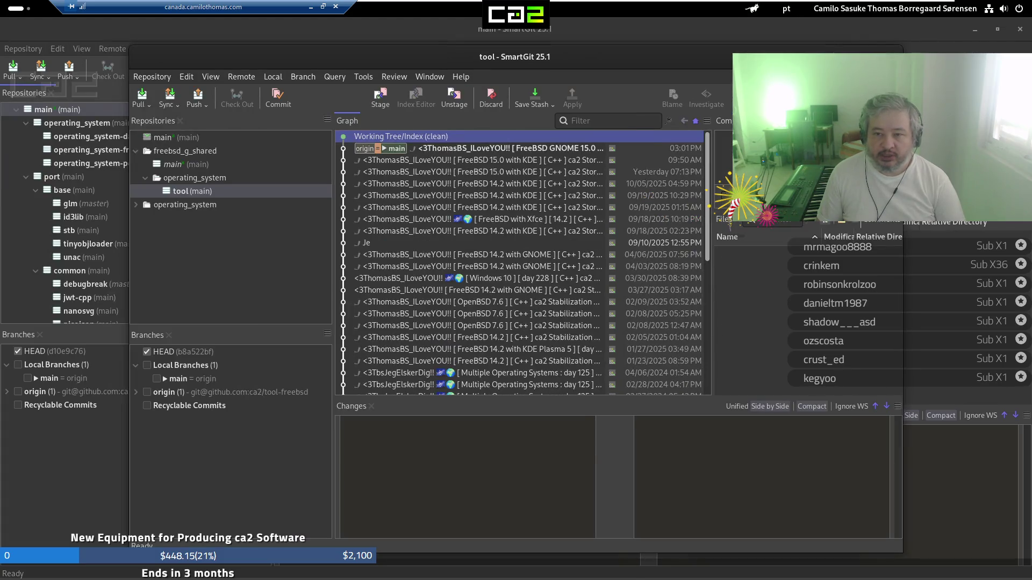
{"action": "left_click", "coordinate": [846, 56]}
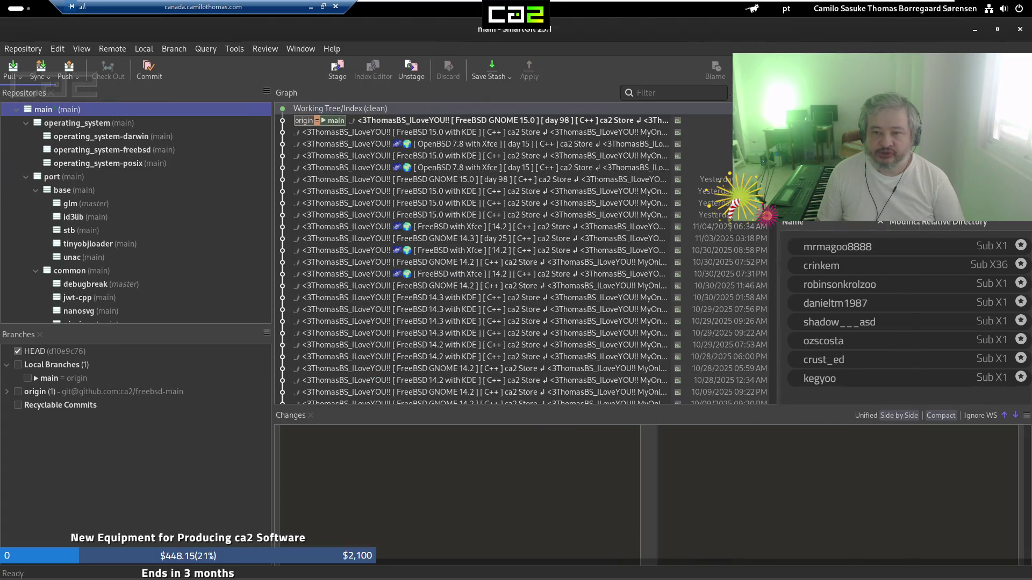
{"action": "left_click", "coordinate": [997, 31]}
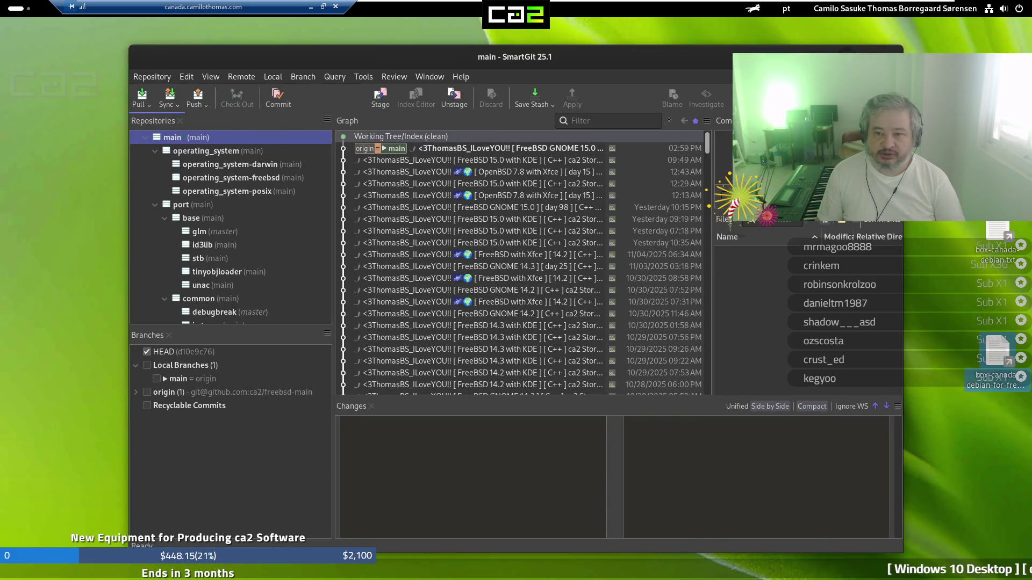
Close SmartGit and the terminal window showing the finished pulls
{"action": "key", "text": "alt+F4"}
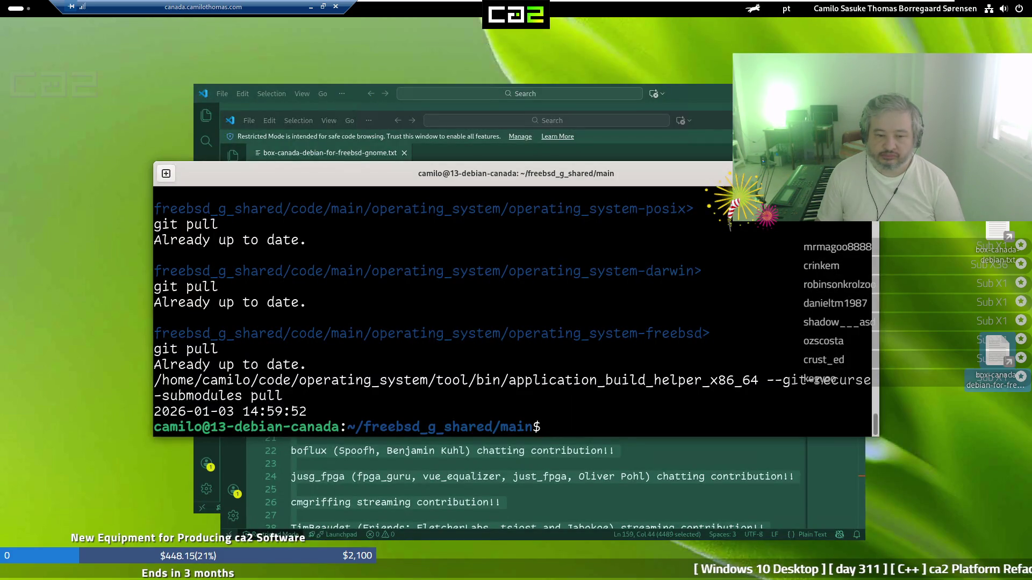
{"action": "key", "text": "alt+F4"}
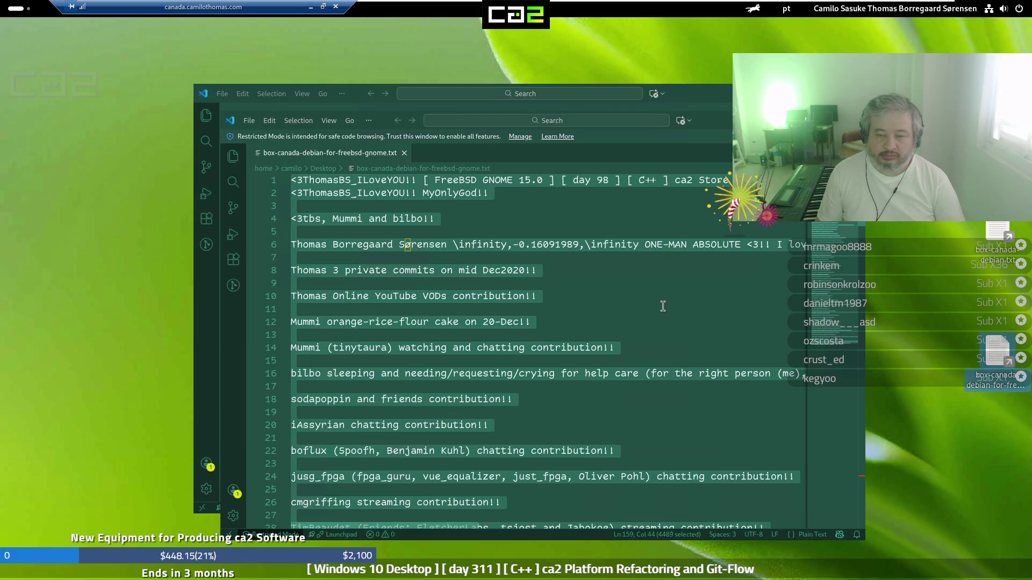
Close the empty VS Code window and box-canada-debian-for-freebsd-gnome.txt, then quit VS Code
{"action": "left_click", "coordinate": [707, 95]}
{"action": "left_click_drag", "start_coordinate": [694, 91], "coordinate": [554, 53]}
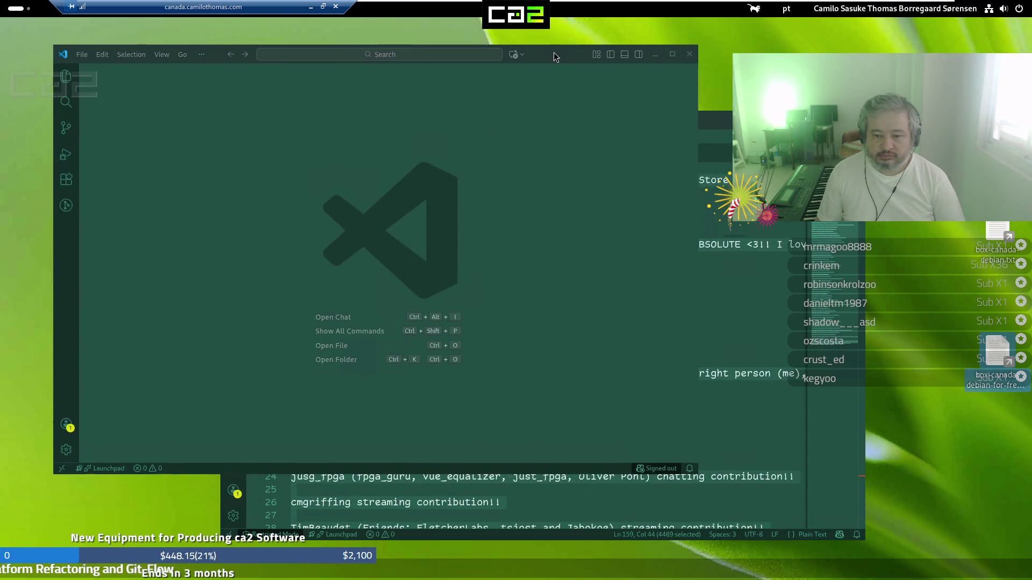
{"action": "left_click", "coordinate": [689, 54]}
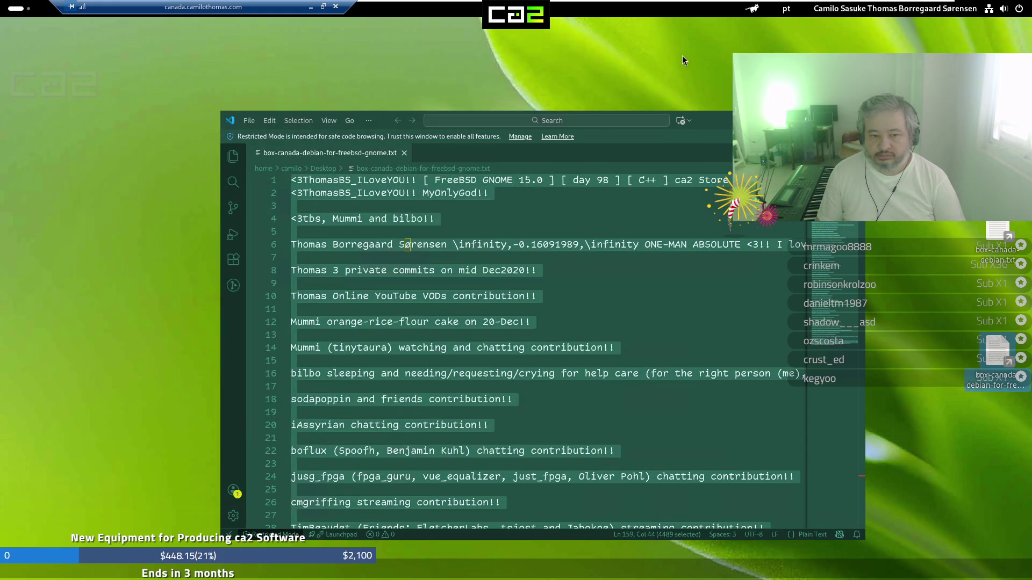
{"action": "left_click", "coordinate": [405, 153]}
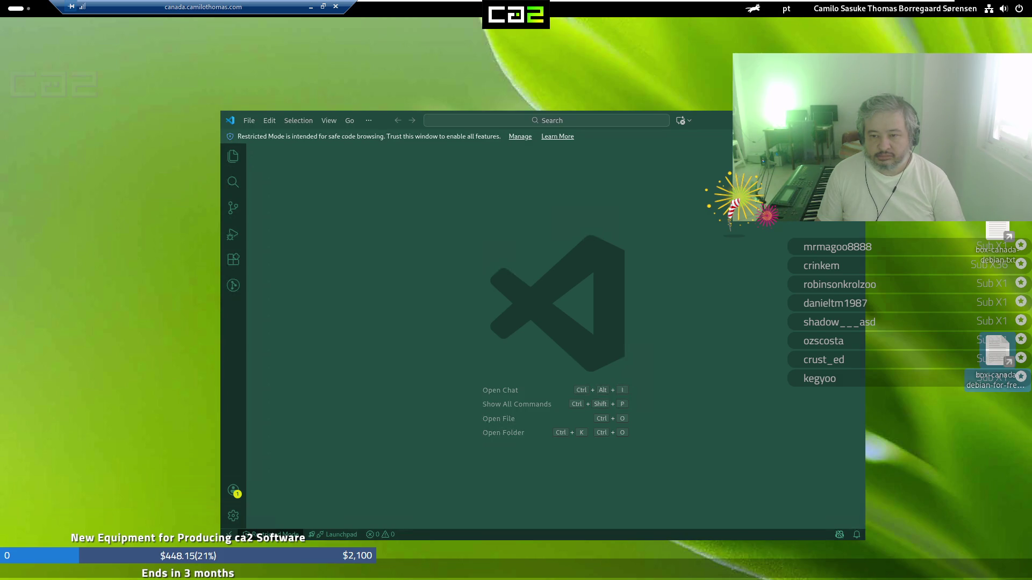
{"action": "key", "text": "ctrl+w"}
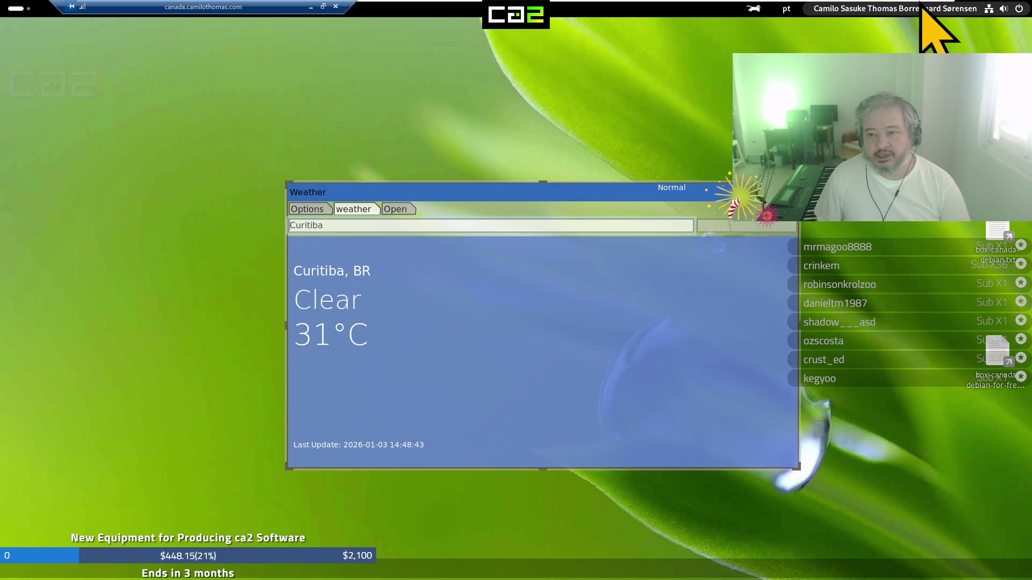
Minimize the remote desktop session and switch to the single-slot gambling Twitch stream
{"action": "left_click", "coordinate": [310, 8]}
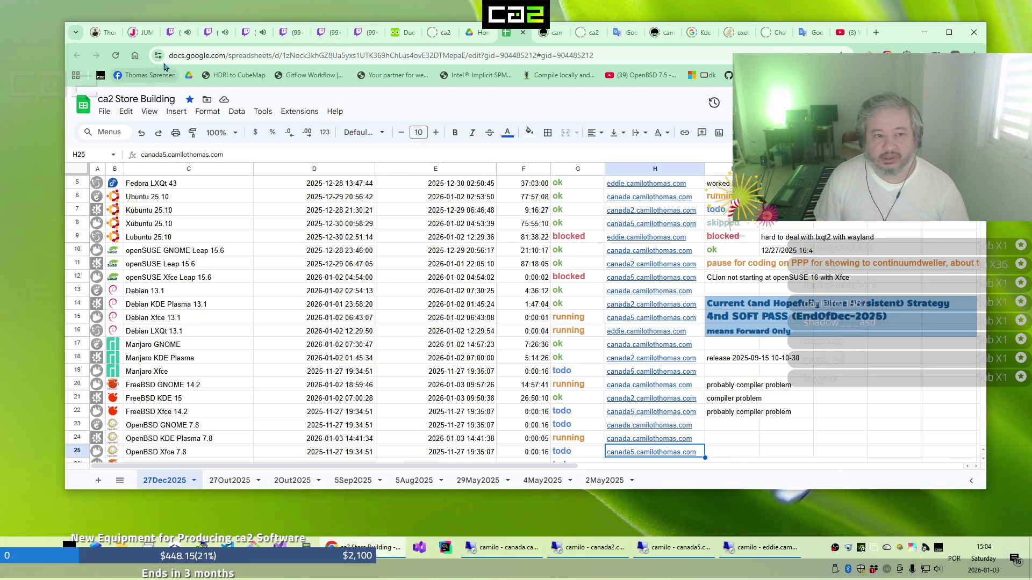
{"action": "left_click", "coordinate": [180, 36]}
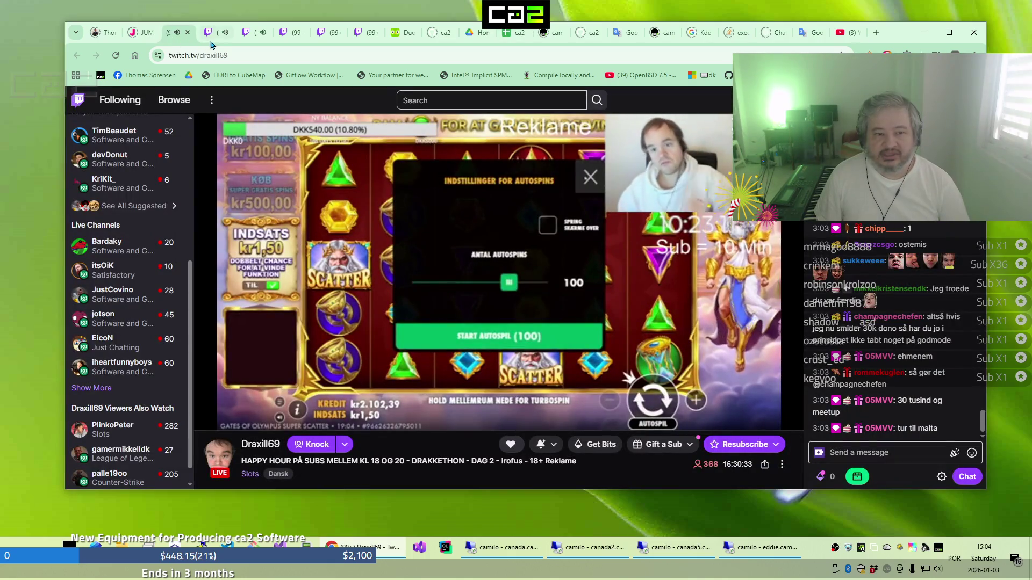
Browse the game-development, Counter-Strike and slot streams, ending on the four-game slots bonus hunt
{"action": "left_click", "coordinate": [213, 37]}
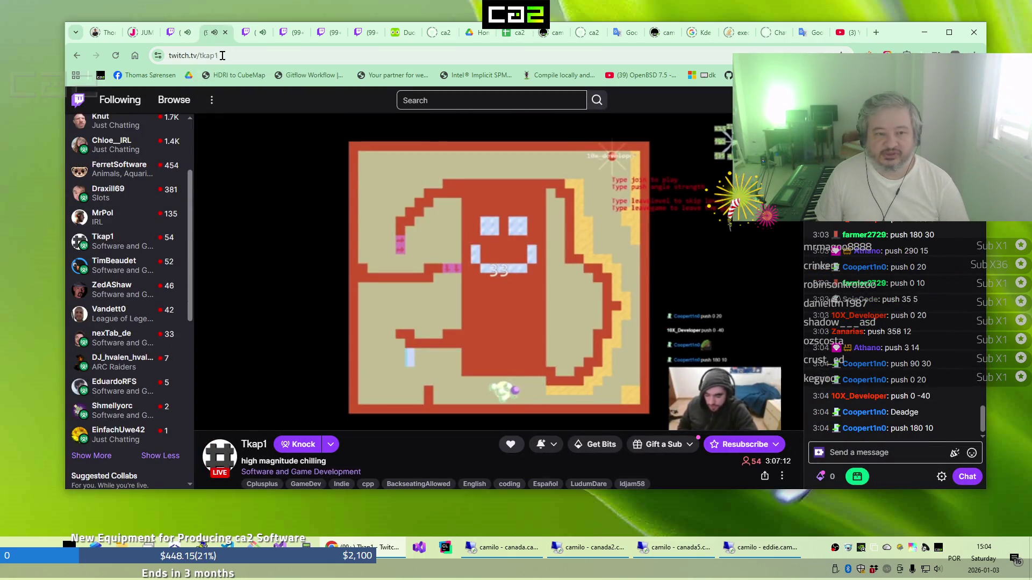
{"action": "left_click", "coordinate": [248, 36]}
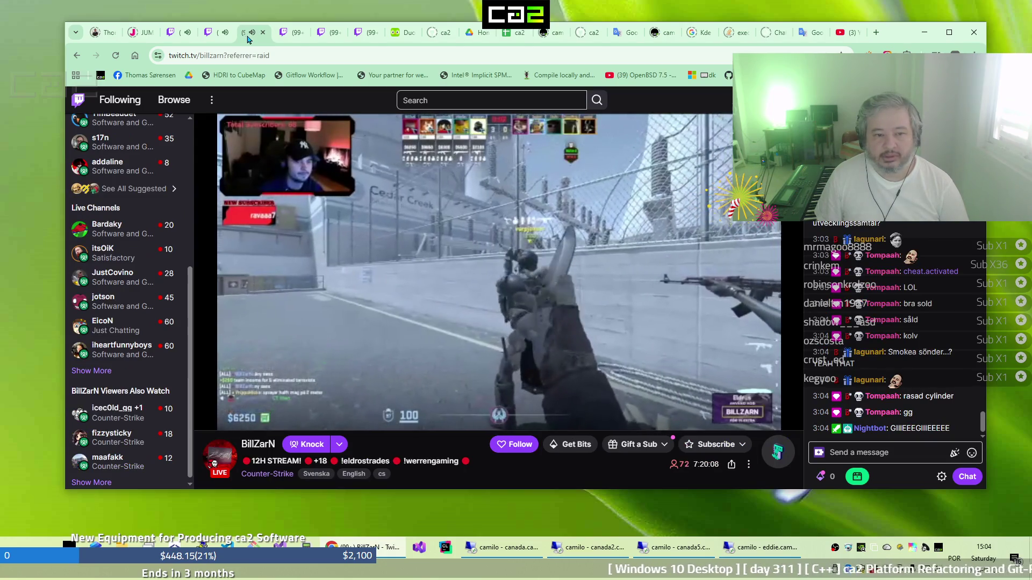
{"action": "left_click", "coordinate": [172, 36]}
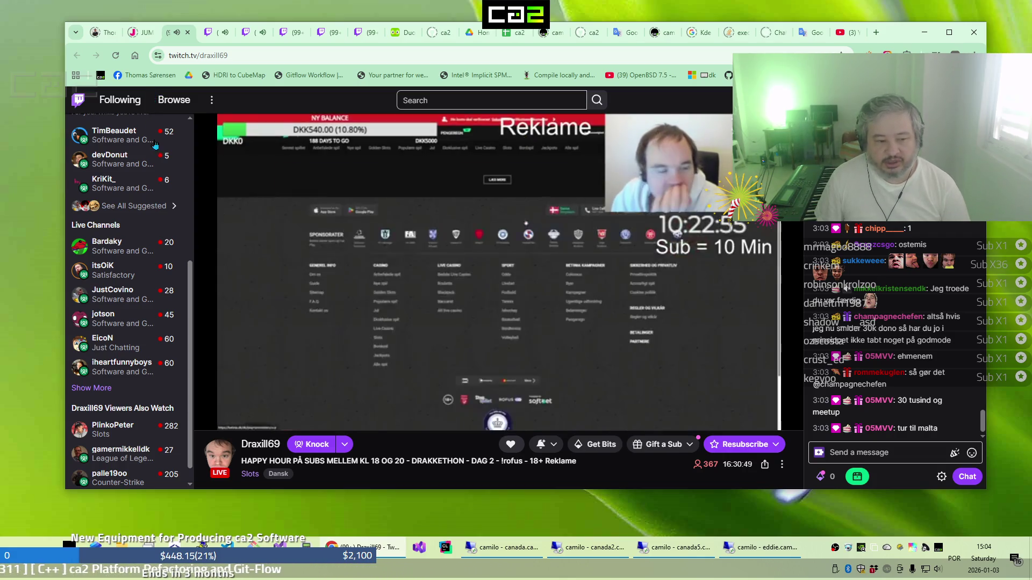
{"action": "mouse_move", "coordinate": [115, 450]}
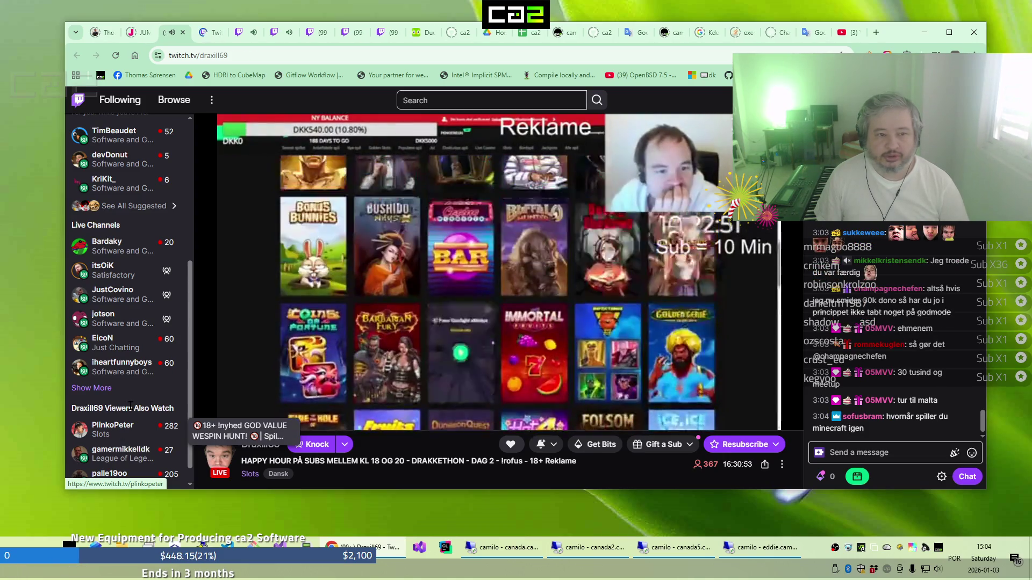
{"action": "left_click", "coordinate": [202, 34]}
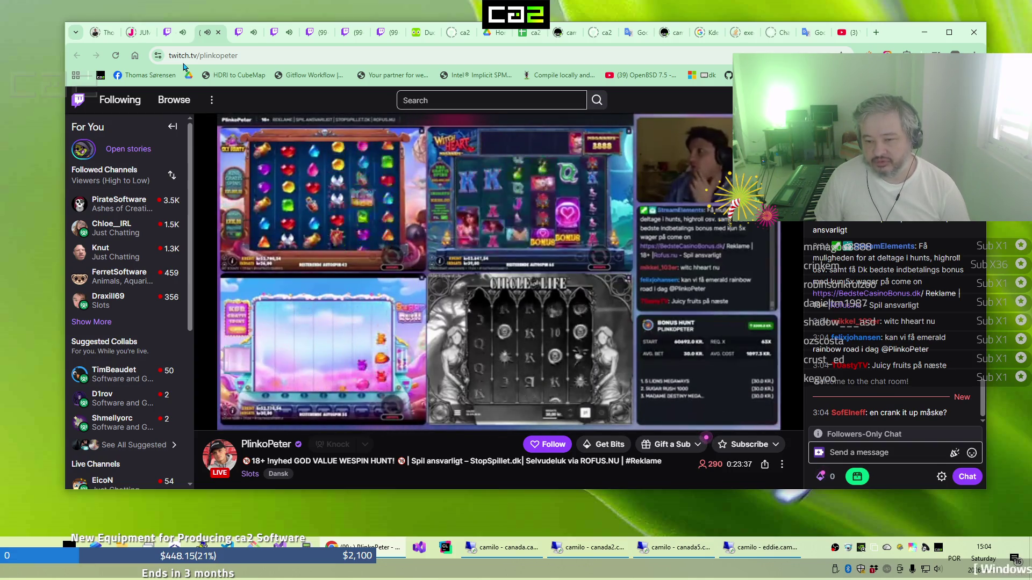
{"action": "left_click", "coordinate": [237, 36]}
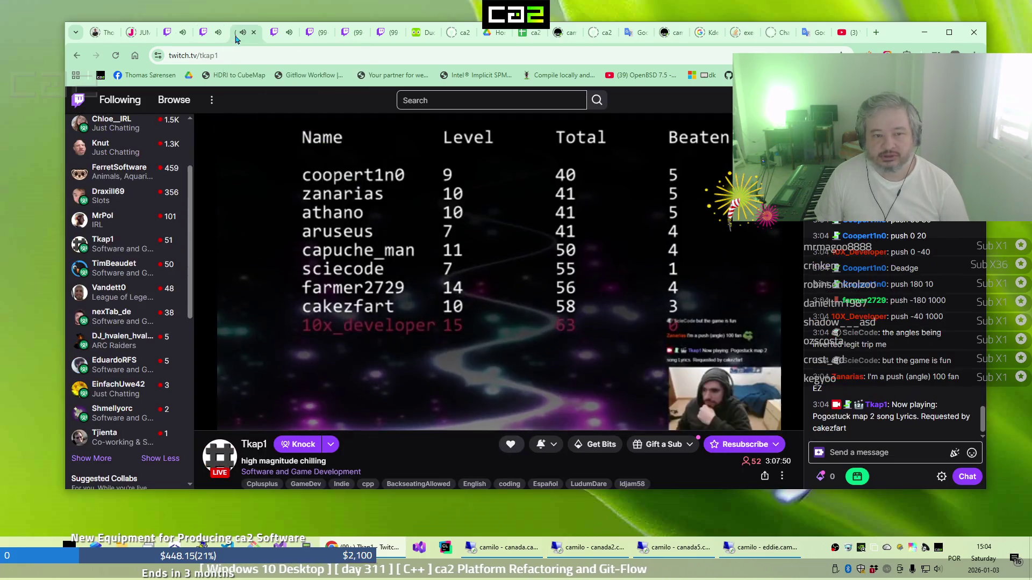
{"action": "left_click", "coordinate": [266, 41]}
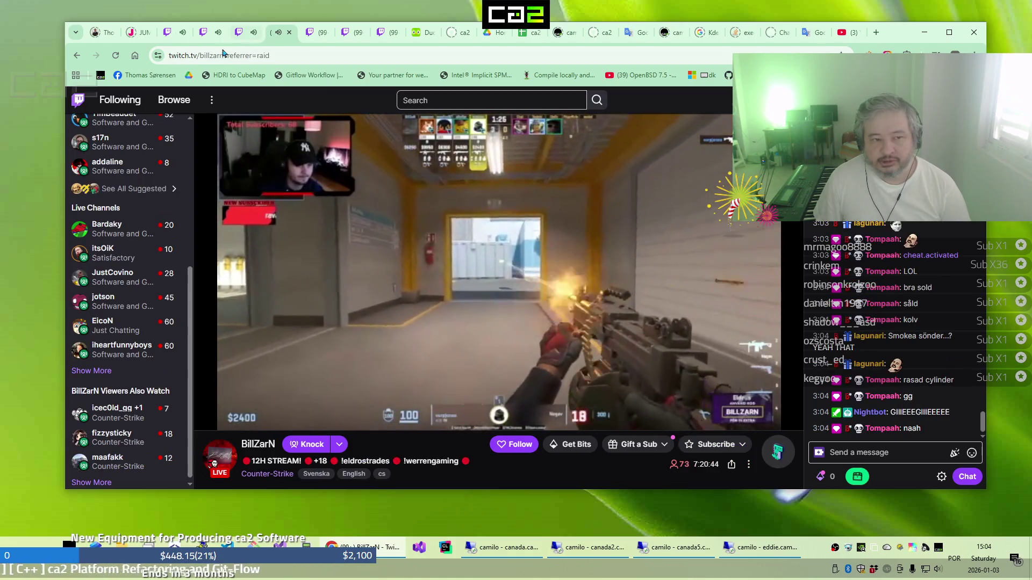
{"action": "left_click", "coordinate": [173, 37]}
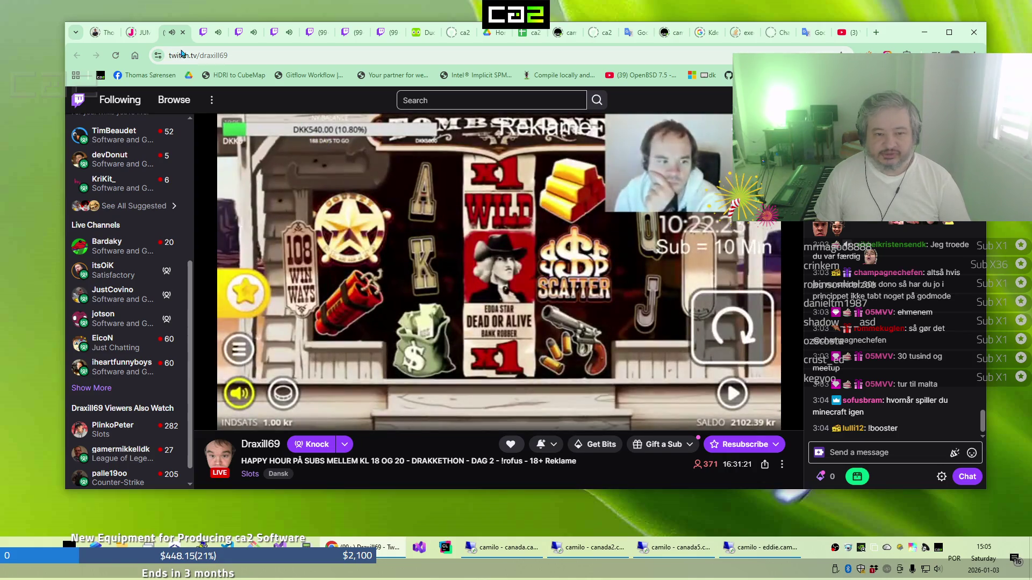
{"action": "left_click", "coordinate": [205, 36]}
{"action": "scroll", "coordinate": [136, 321], "scroll_direction": "down", "scroll_amount": 4}
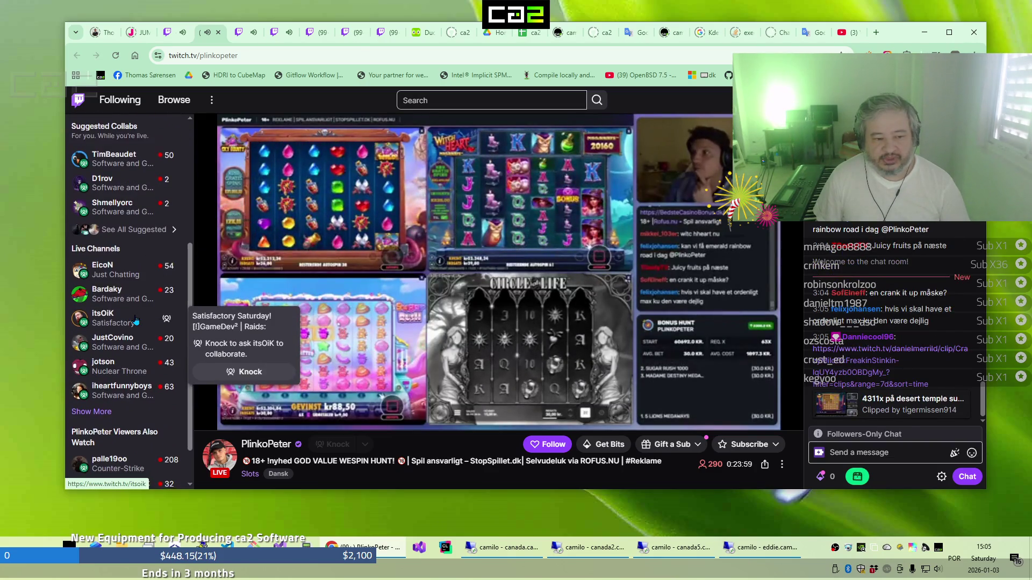
{"action": "scroll", "coordinate": [136, 320], "scroll_direction": "down", "scroll_amount": 1}
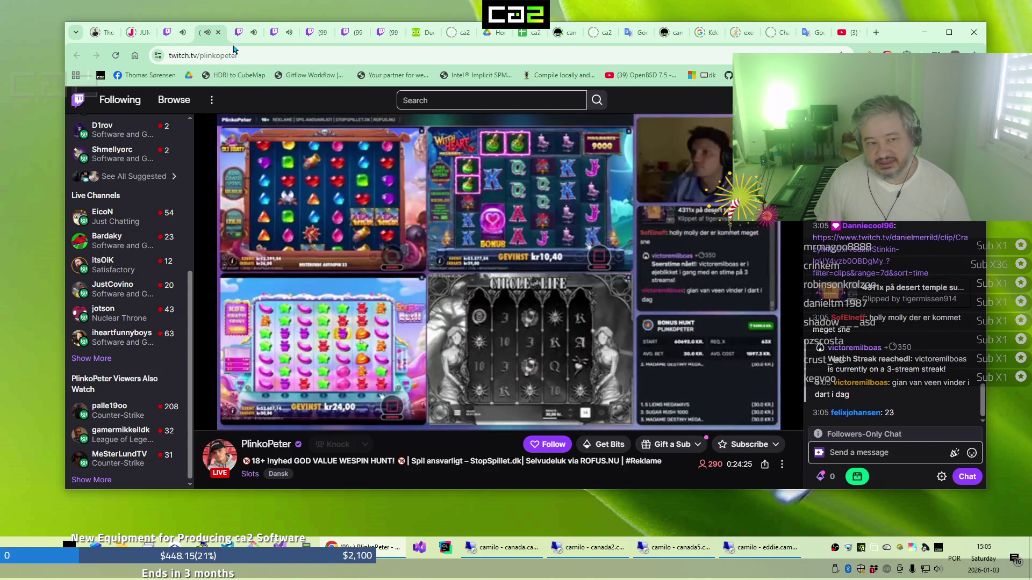
{"action": "mouse_move", "coordinate": [239, 36]}
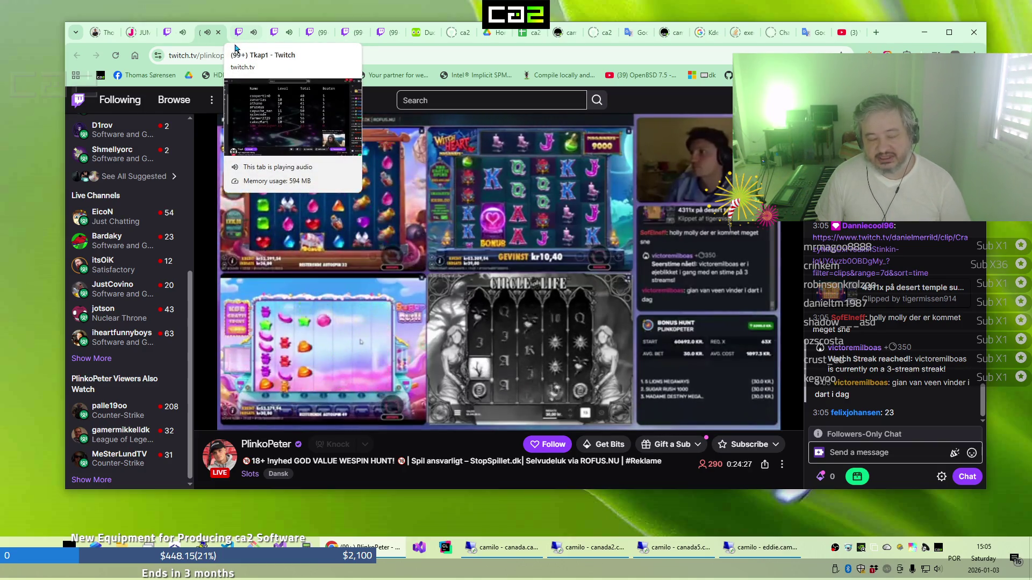